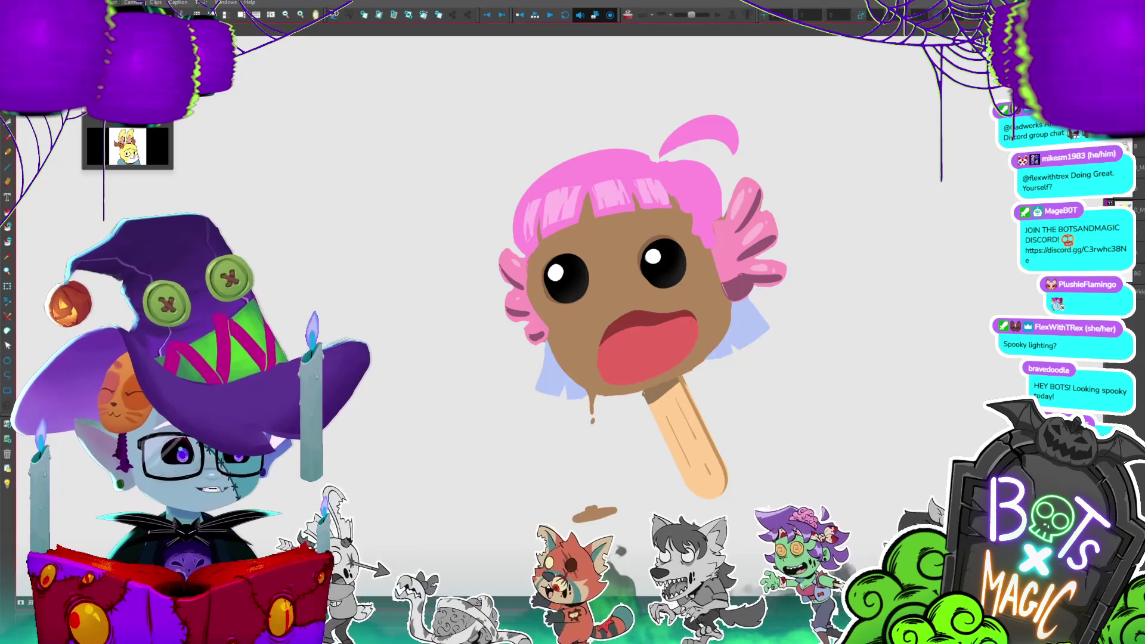
- Pan the popsicle drawing aside to bring the girl-head sketch and bunny template into view
{"action": "left_click_drag", "start_coordinate": [656, 298], "coordinate": [686, 259]}
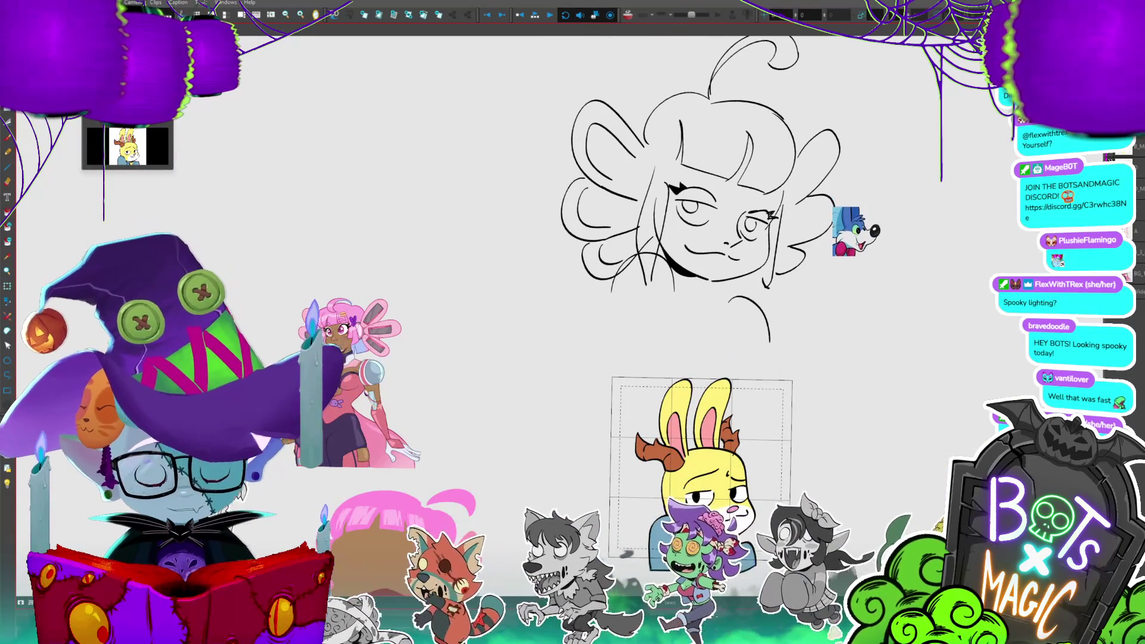
- Try an ellipse around the girl's head, undo it, and zoom the view out
{"action": "left_click_drag", "start_coordinate": [834, 301], "coordinate": [605, 89]}
{"action": "key", "text": "ctrl+z"}
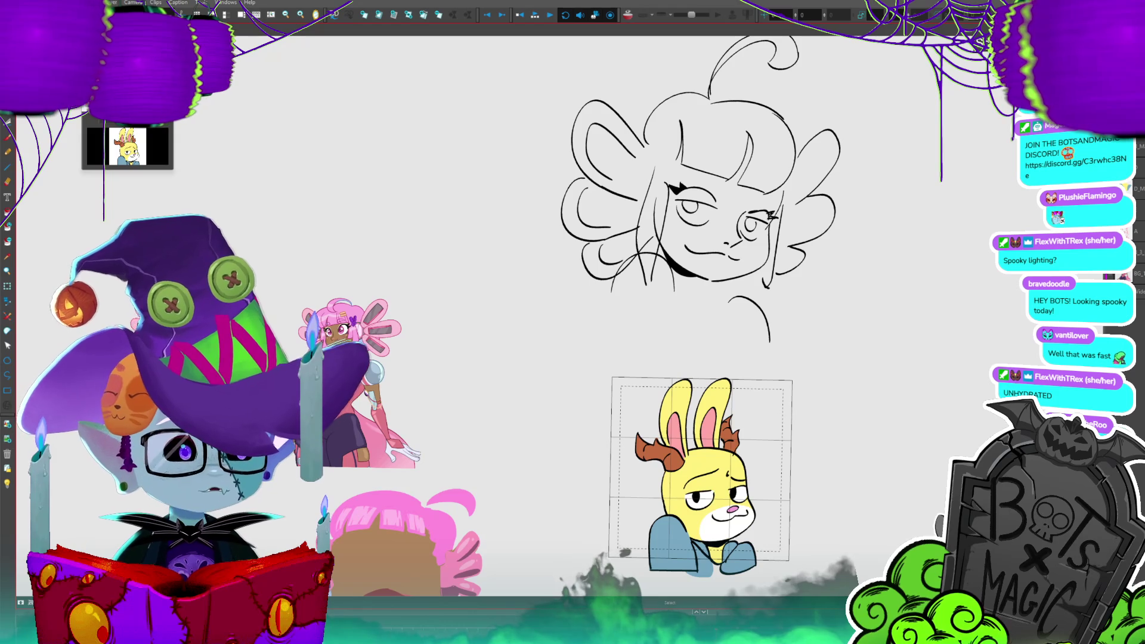
{"action": "key", "text": "ctrl+minus"}
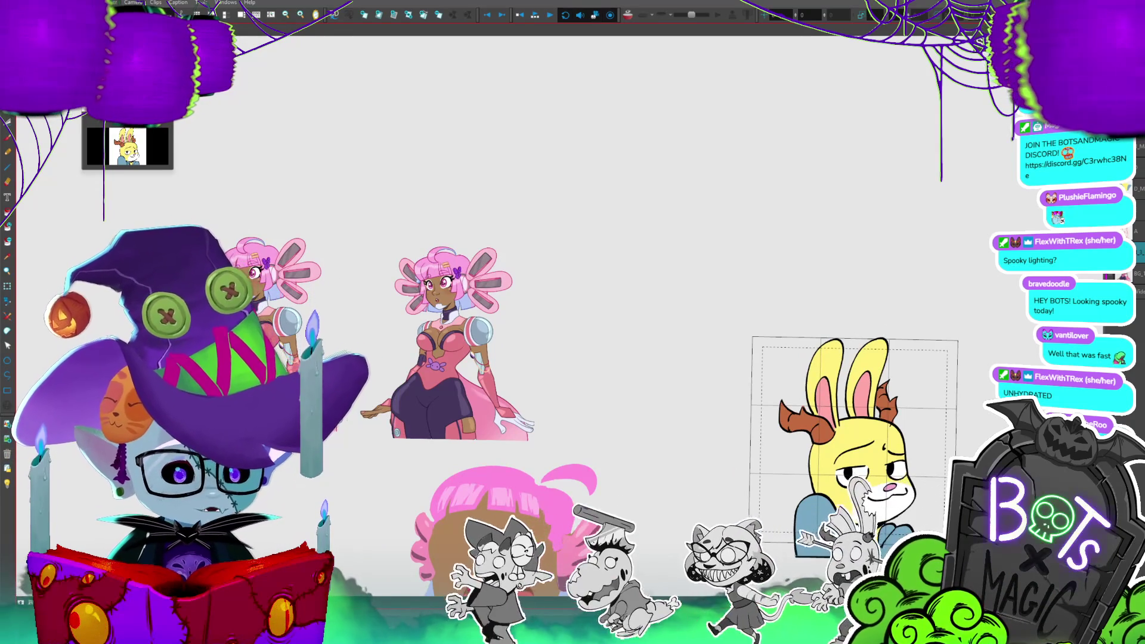
{"action": "left_click_drag", "start_coordinate": [845, 99], "coordinate": [841, 101]}
{"action": "key", "text": "ctrl+z"}
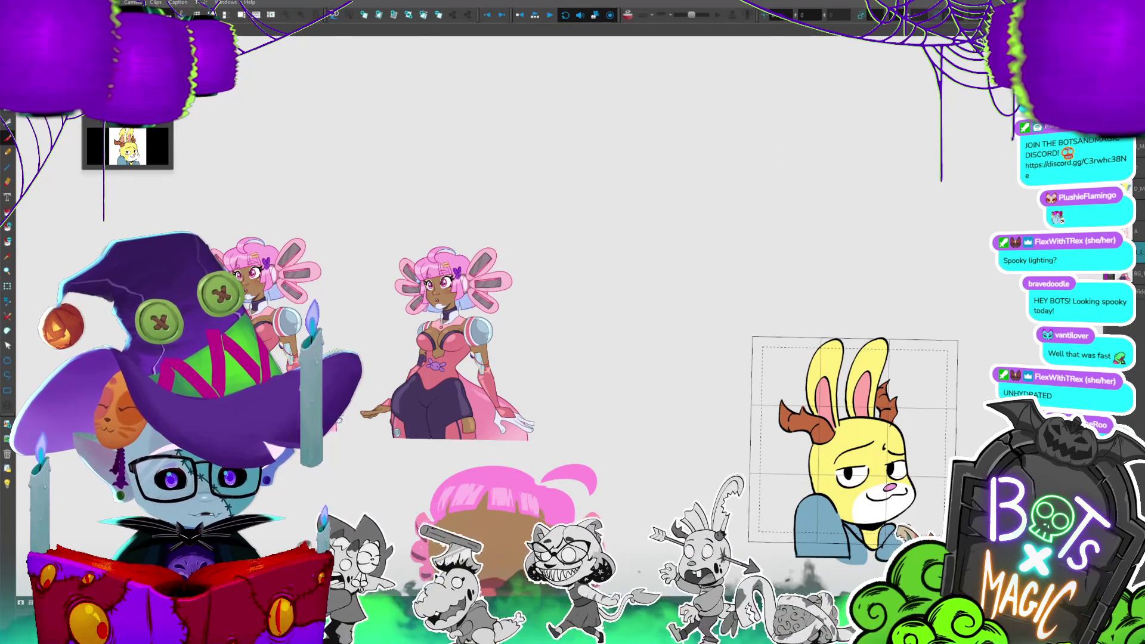
{"action": "mouse_move", "coordinate": [788, 153]}
{"action": "left_mouse_down"}
{"action": "mouse_move", "coordinate": [781, 164]}
{"action": "mouse_move", "coordinate": [859, 140]}
{"action": "left_mouse_up"}
{"action": "key", "text": "ctrl+z"}
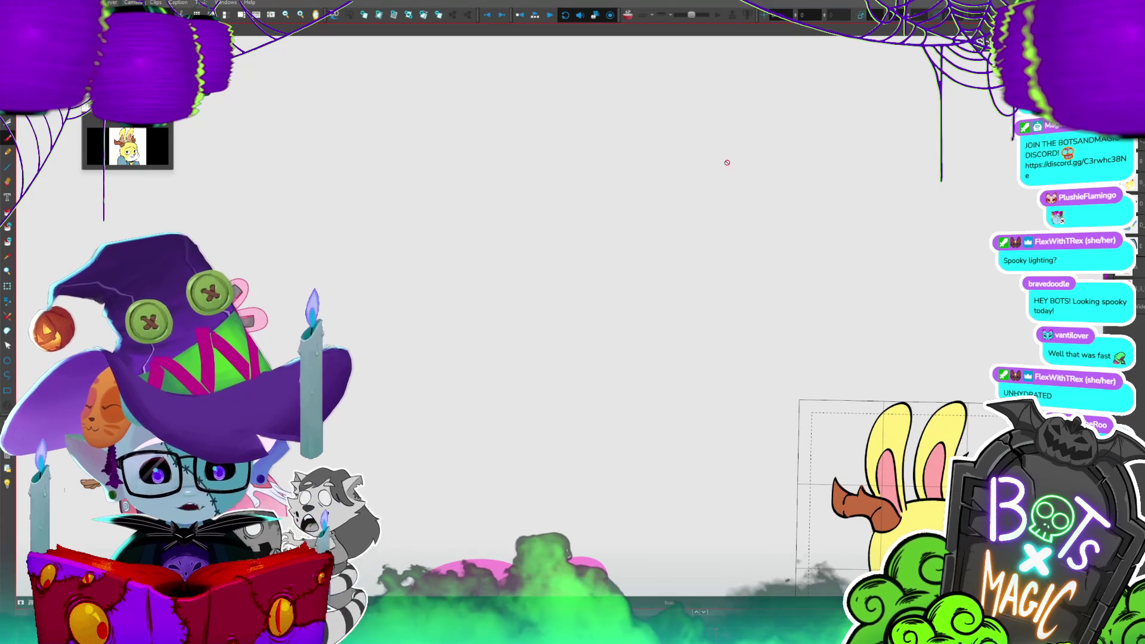
{"action": "mouse_move", "coordinate": [781, 118]}
{"action": "left_mouse_down"}
{"action": "mouse_move", "coordinate": [724, 191]}
{"action": "mouse_move", "coordinate": [786, 117]}
{"action": "left_mouse_up"}
- Round out the head circle and fit a horizontal guideline across it to the right edge
{"action": "left_click_drag", "start_coordinate": [847, 179], "coordinate": [856, 179]}
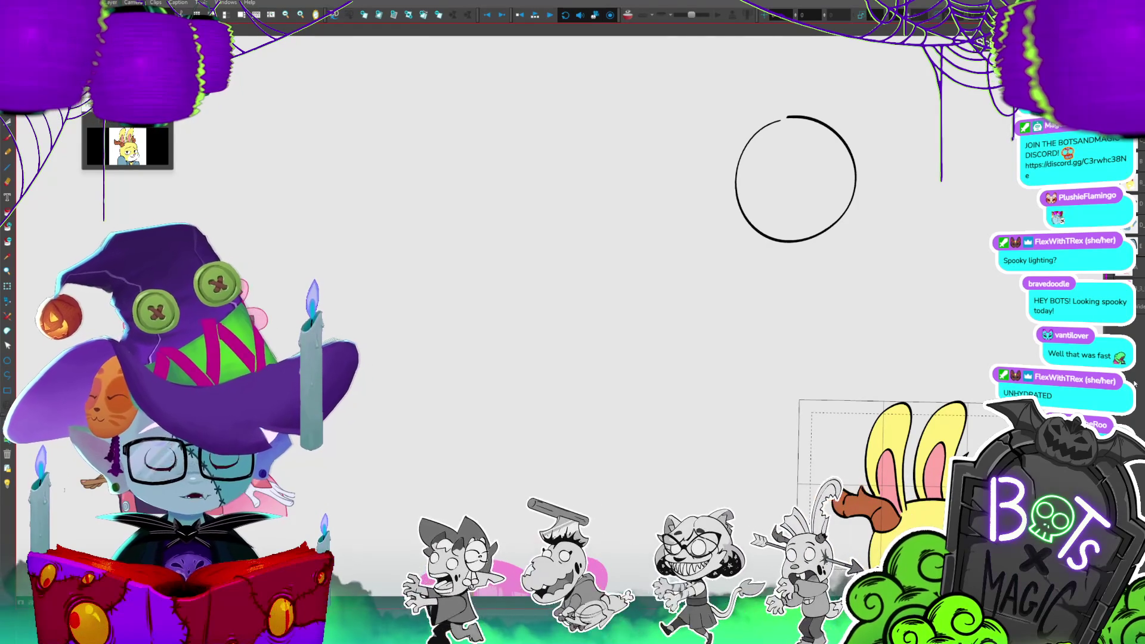
{"action": "left_click_drag", "start_coordinate": [750, 204], "coordinate": [863, 163]}
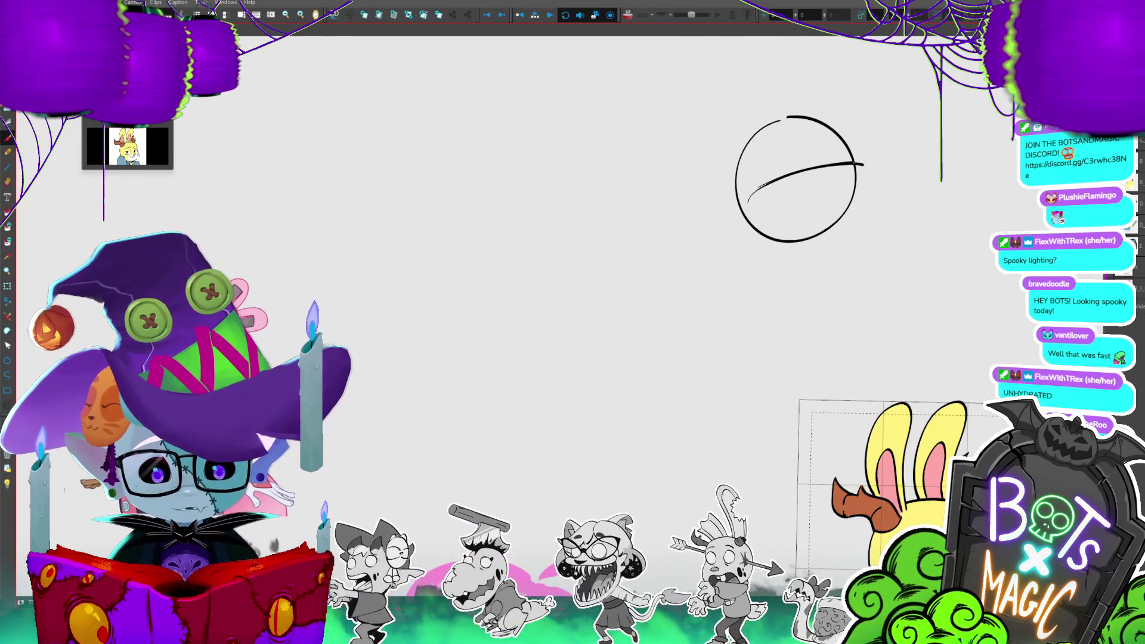
{"action": "left_click_drag", "start_coordinate": [786, 174], "coordinate": [768, 184]}
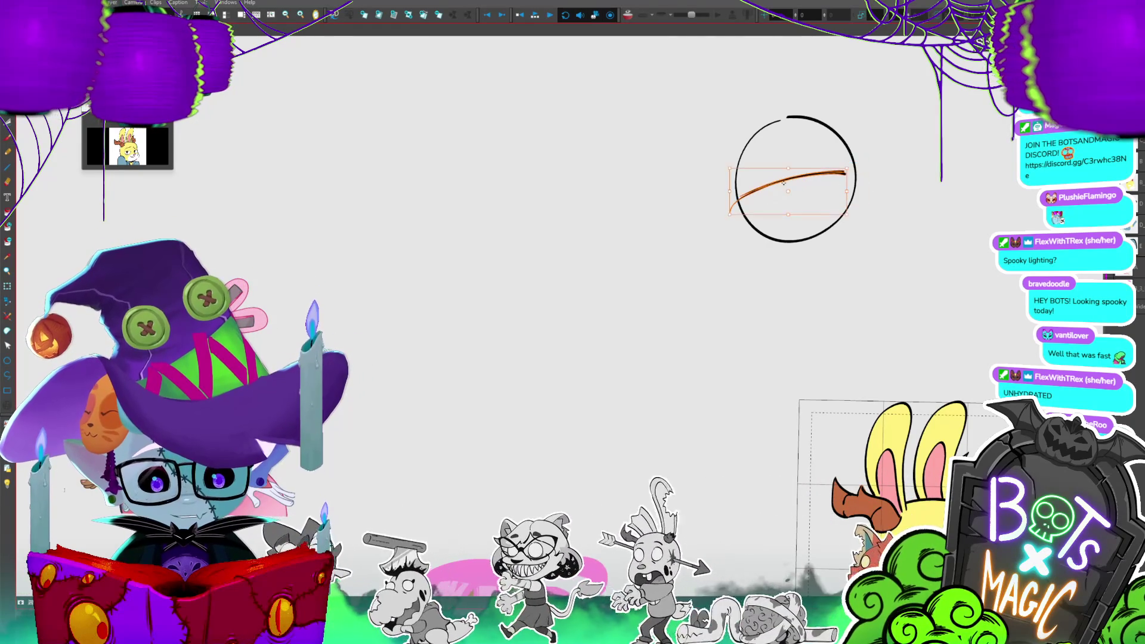
{"action": "left_click_drag", "start_coordinate": [838, 178], "coordinate": [854, 169]}
{"action": "left_click", "coordinate": [902, 175]}
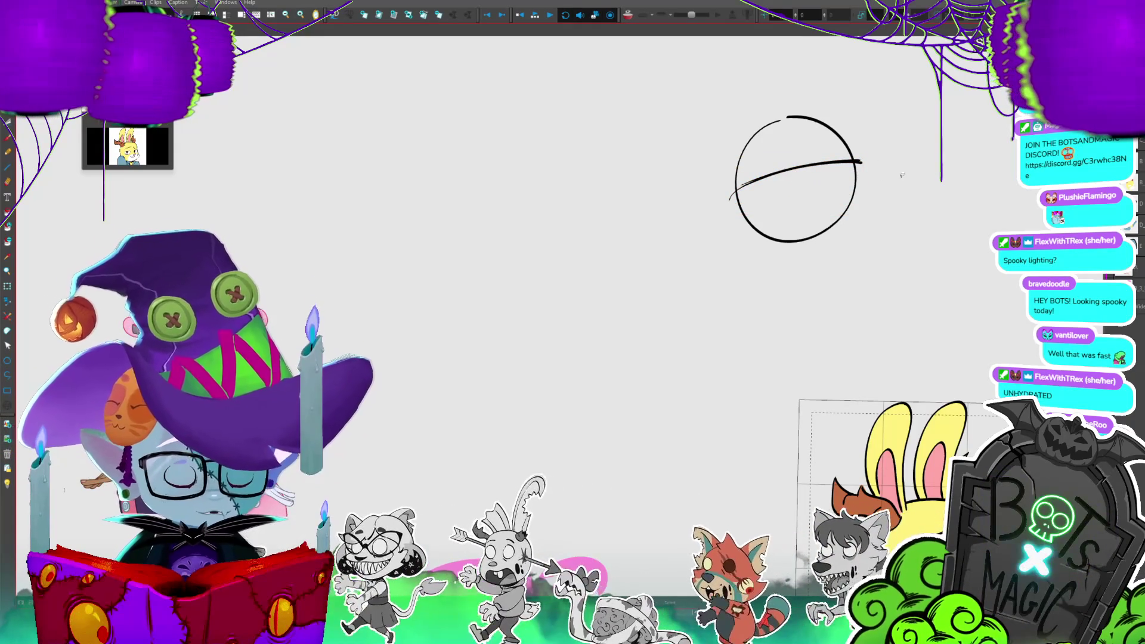
- Add two vertical guidelines through the head and begin the left hair puff
{"action": "left_click_drag", "start_coordinate": [808, 152], "coordinate": [813, 186]}
{"action": "left_click_drag", "start_coordinate": [810, 129], "coordinate": [820, 189]}
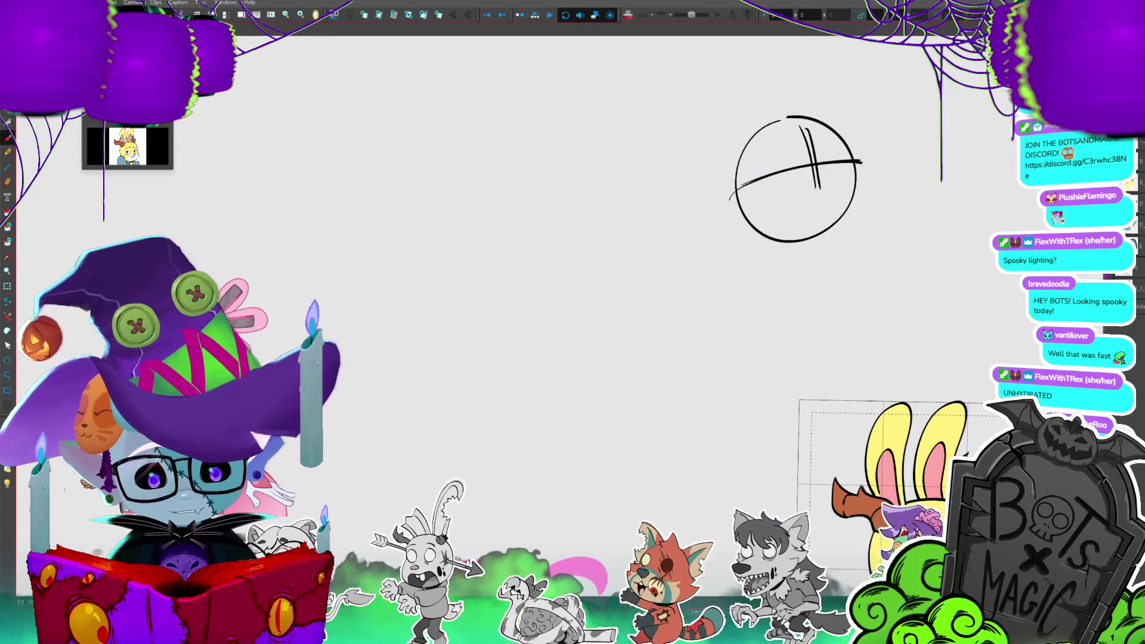
{"action": "mouse_move", "coordinate": [831, 402]}
{"action": "left_mouse_down"}
{"action": "mouse_move", "coordinate": [842, 446]}
{"action": "mouse_move", "coordinate": [878, 423]}
{"action": "mouse_move", "coordinate": [814, 339]}
{"action": "mouse_move", "coordinate": [881, 390]}
{"action": "mouse_move", "coordinate": [985, 260]}
{"action": "mouse_move", "coordinate": [952, 288]}
{"action": "left_mouse_up"}
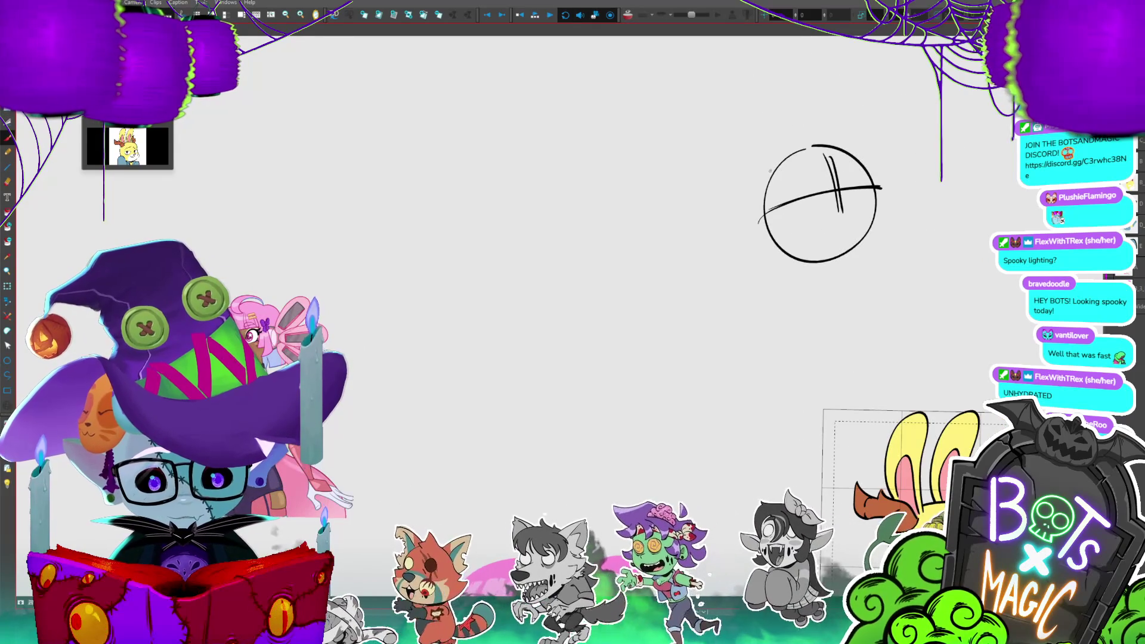
{"action": "mouse_move", "coordinate": [709, 148]}
{"action": "left_mouse_down"}
{"action": "mouse_move", "coordinate": [739, 213]}
{"action": "mouse_move", "coordinate": [707, 225]}
{"action": "mouse_move", "coordinate": [707, 250]}
{"action": "mouse_move", "coordinate": [733, 257]}
{"action": "left_mouse_up"}
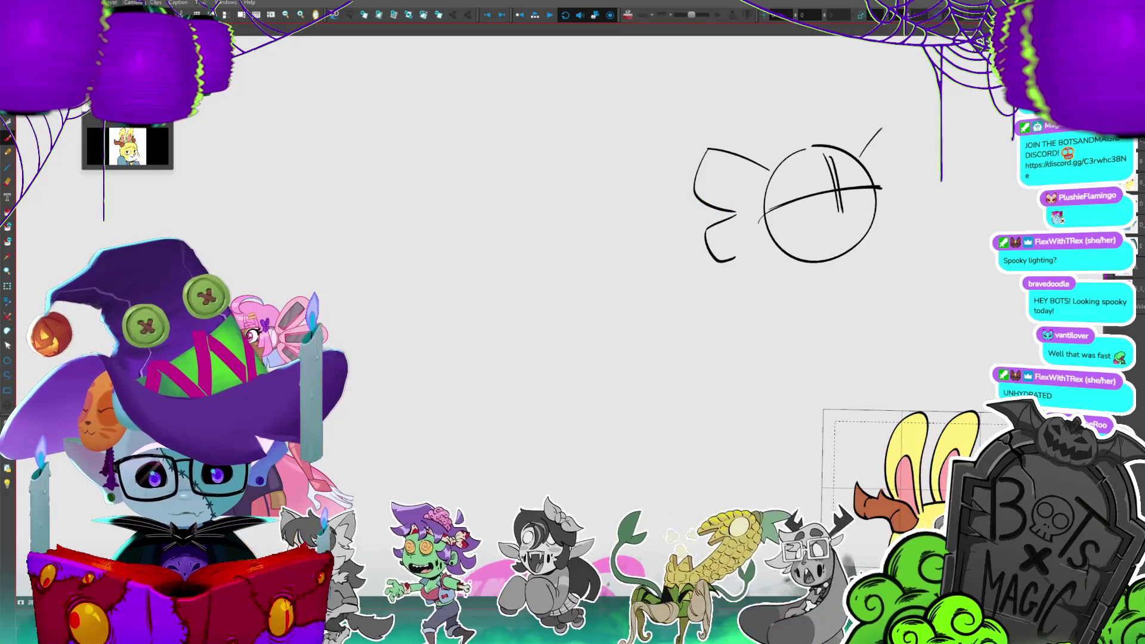
- Sketch the right hair puff, drop a stray hook, and close the left puff's lower stroke
{"action": "mouse_move", "coordinate": [916, 136]}
{"action": "left_mouse_down"}
{"action": "mouse_move", "coordinate": [908, 212]}
{"action": "mouse_move", "coordinate": [877, 244]}
{"action": "left_mouse_up"}
{"action": "key", "text": "ctrl+z"}
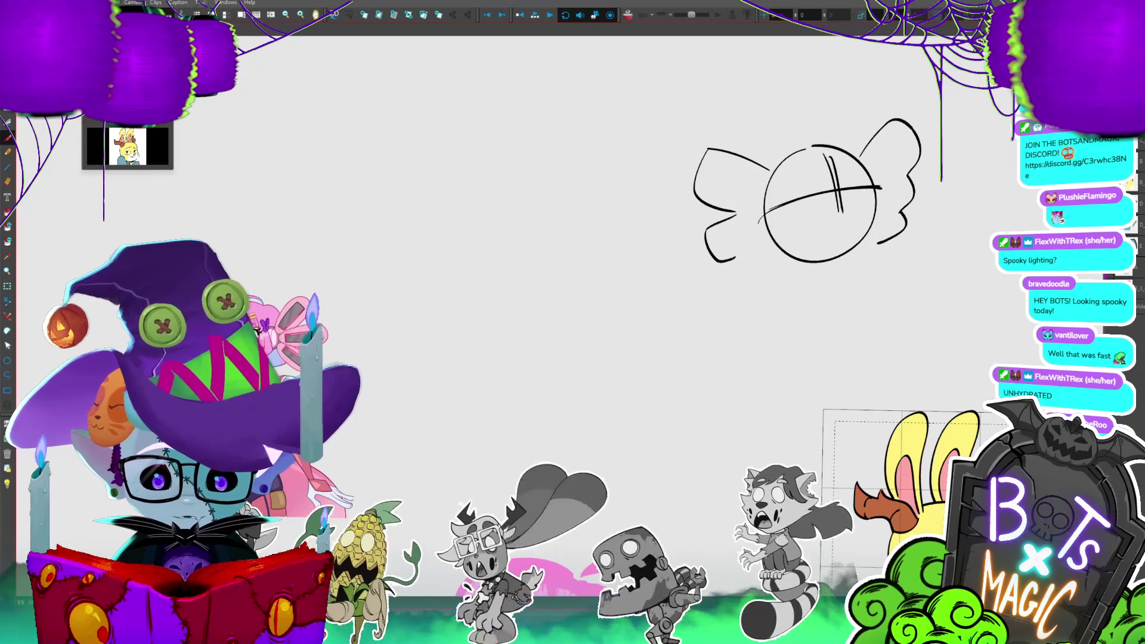
{"action": "mouse_move", "coordinate": [735, 258]}
{"action": "left_mouse_down"}
{"action": "mouse_move", "coordinate": [750, 253]}
{"action": "mouse_move", "coordinate": [758, 287]}
{"action": "mouse_move", "coordinate": [779, 272]}
{"action": "left_mouse_up"}
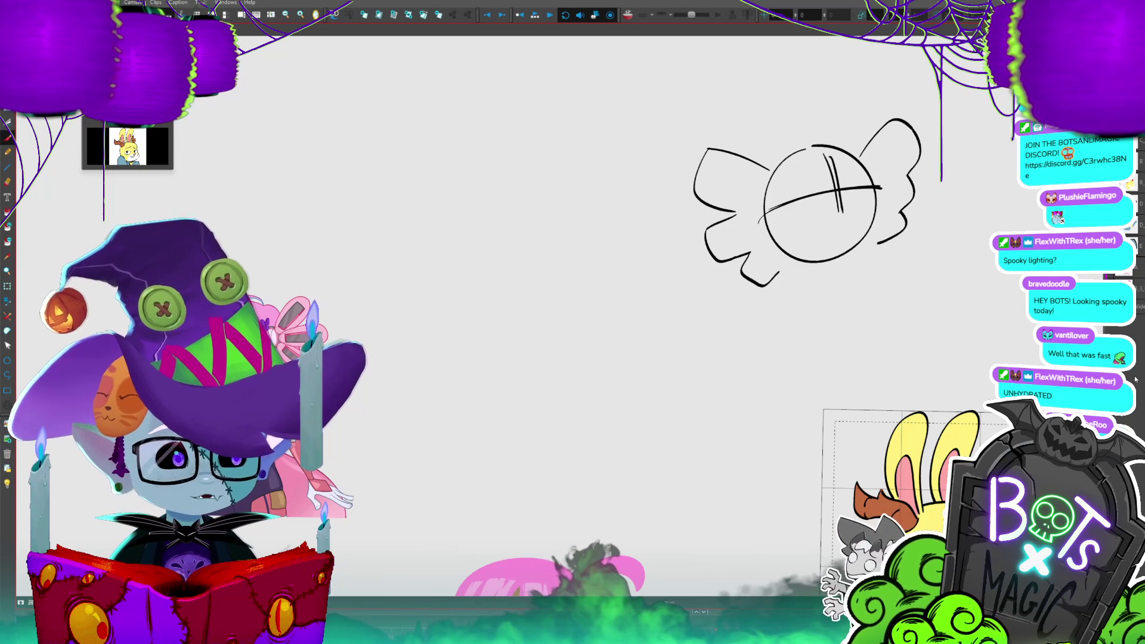
{"action": "mouse_move", "coordinate": [820, 206]}
{"action": "left_mouse_down"}
{"action": "mouse_move", "coordinate": [704, 236]}
{"action": "mouse_move", "coordinate": [720, 239]}
{"action": "left_mouse_up"}
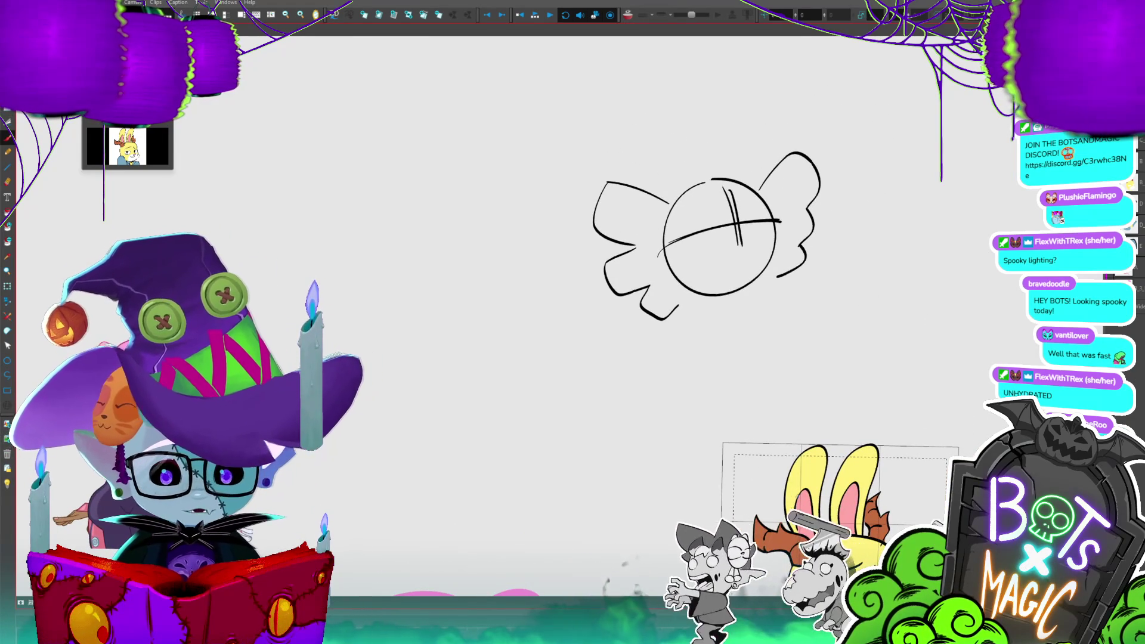
{"action": "left_click_drag", "start_coordinate": [784, 392], "coordinate": [874, 402]}
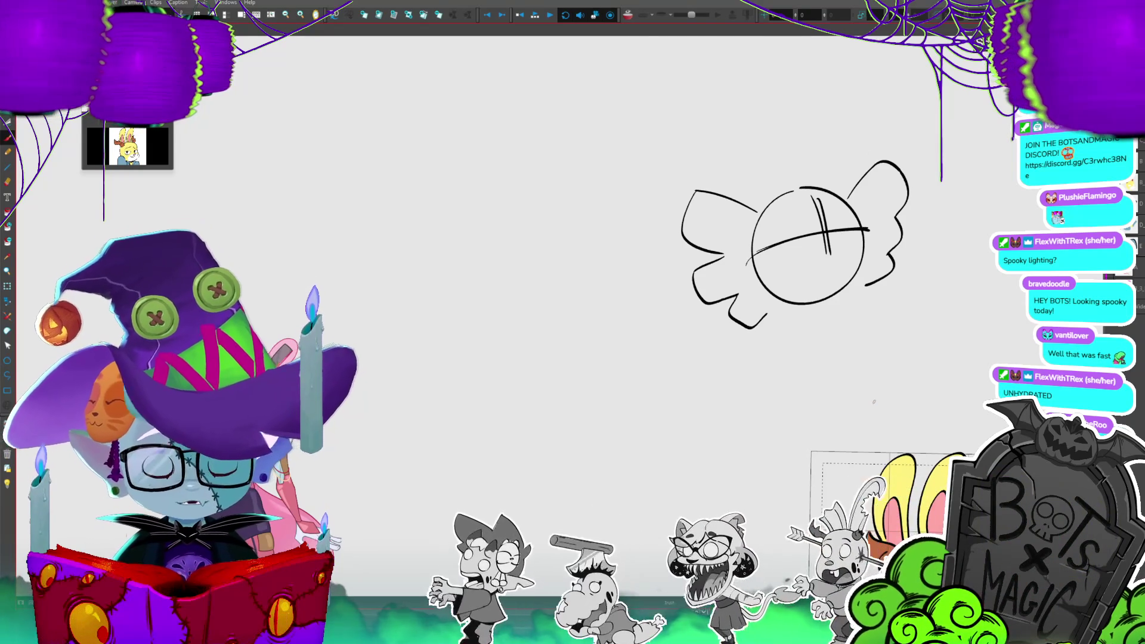
- Draw a large curl above the head and save the project
{"action": "left_click_drag", "start_coordinate": [774, 184], "coordinate": [796, 131]}
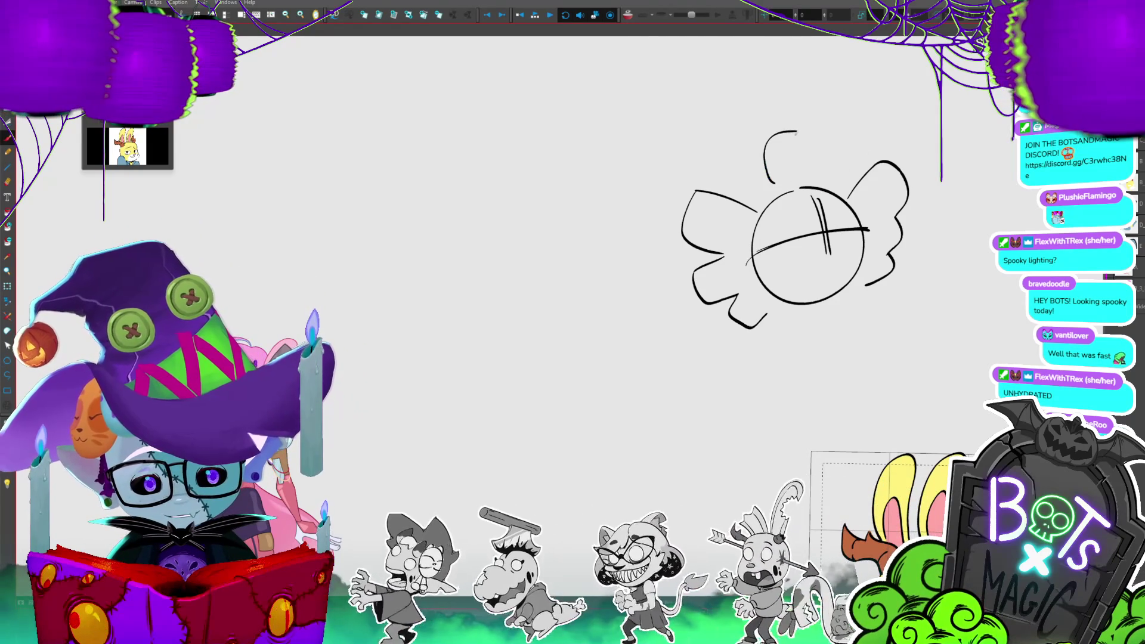
{"action": "key", "text": "ctrl+z"}
{"action": "mouse_move", "coordinate": [774, 185]}
{"action": "left_mouse_down"}
{"action": "mouse_move", "coordinate": [806, 119]}
{"action": "mouse_move", "coordinate": [774, 179]}
{"action": "left_mouse_up"}
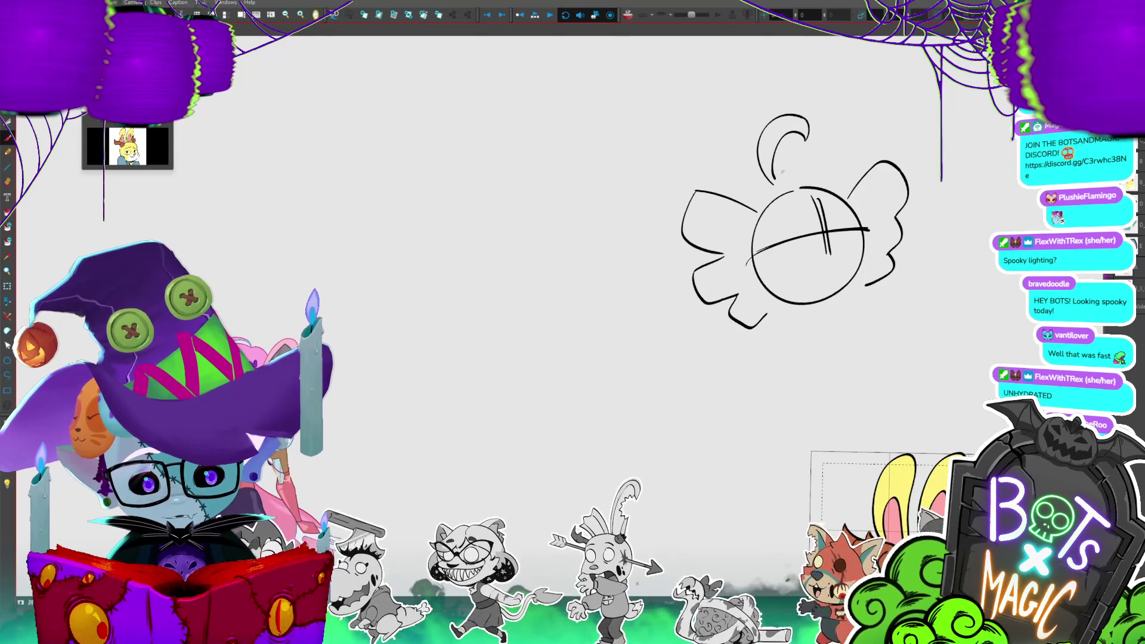
{"action": "key", "text": "ctrl+s"}
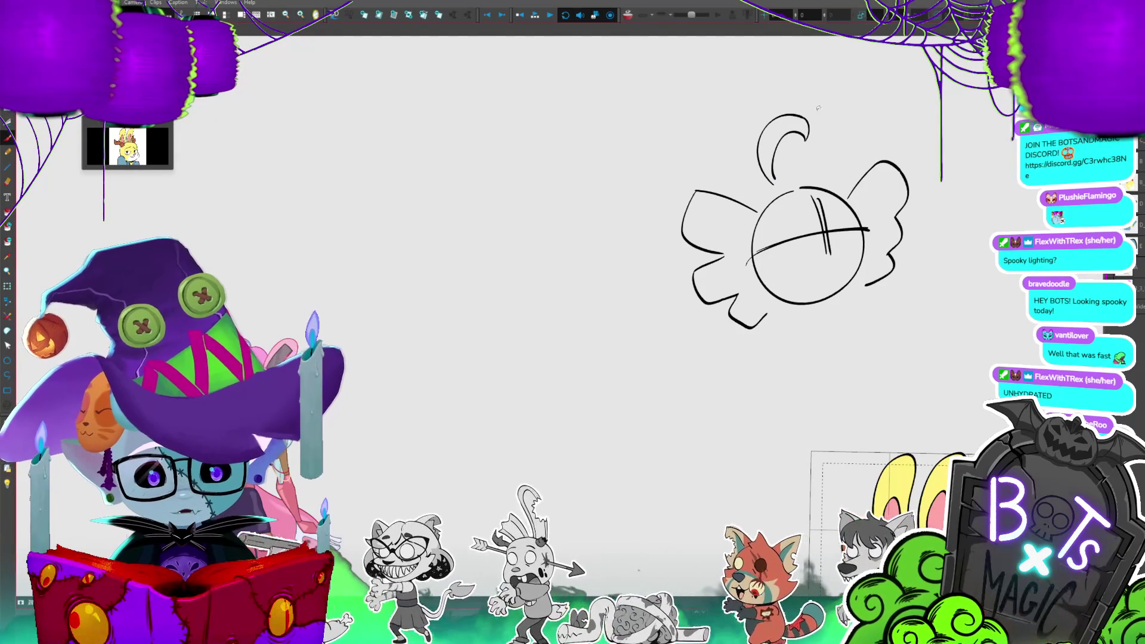
{"action": "key", "text": "ctrl+t"}
{"action": "key", "text": "Delete"}
{"action": "mouse_move", "coordinate": [781, 177]}
{"action": "left_mouse_down"}
{"action": "mouse_move", "coordinate": [775, 113]}
{"action": "mouse_move", "coordinate": [811, 142]}
{"action": "mouse_move", "coordinate": [783, 179]}
{"action": "left_mouse_up"}
- Widen and redraw the inner hook arc inside the curl
{"action": "key", "text": "ctrl+t"}
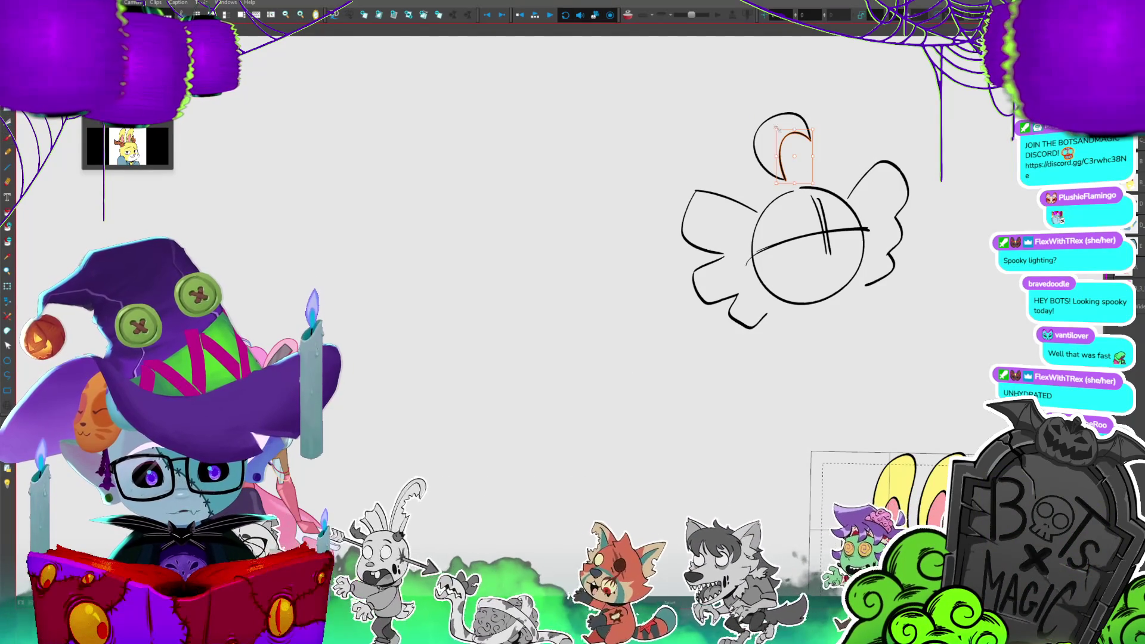
{"action": "left_click_drag", "start_coordinate": [775, 124], "coordinate": [773, 124]}
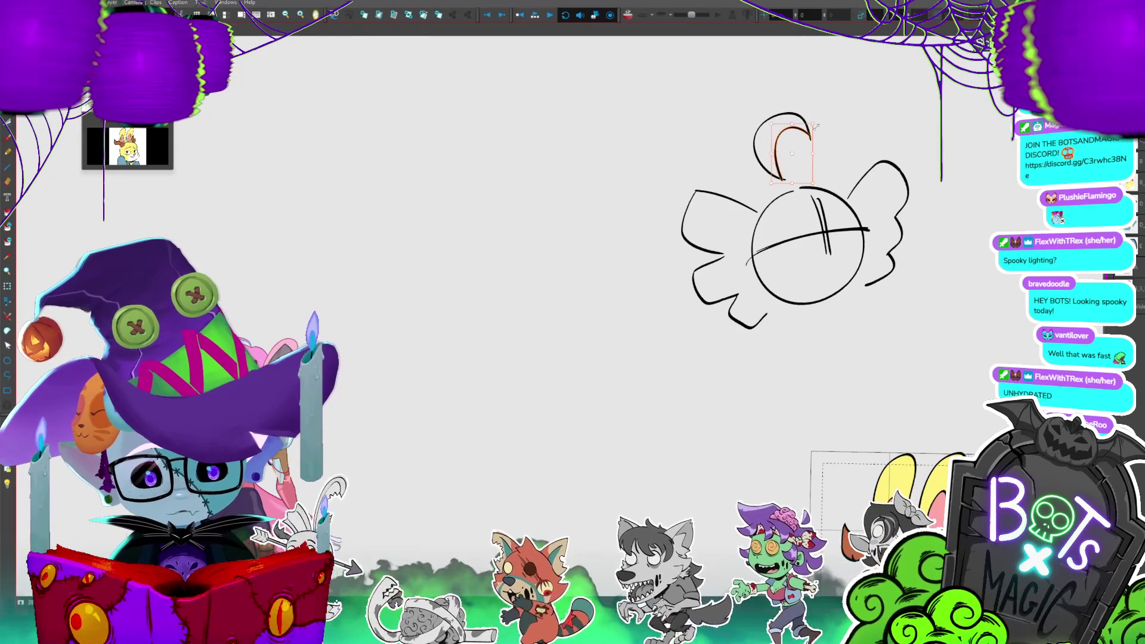
{"action": "key", "text": "Return"}
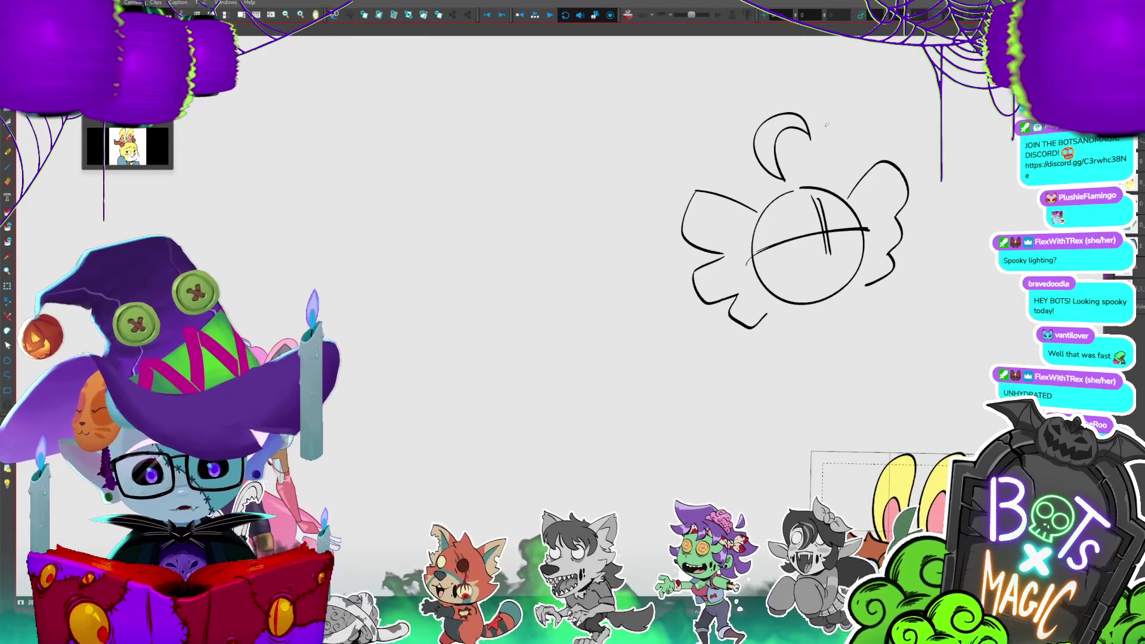
{"action": "mouse_move", "coordinate": [826, 124]}
{"action": "left_mouse_down"}
{"action": "mouse_move", "coordinate": [785, 177]}
{"action": "mouse_move", "coordinate": [820, 152]}
{"action": "mouse_move", "coordinate": [781, 177]}
{"action": "left_mouse_up"}
{"action": "key", "text": "ctrl+z"}
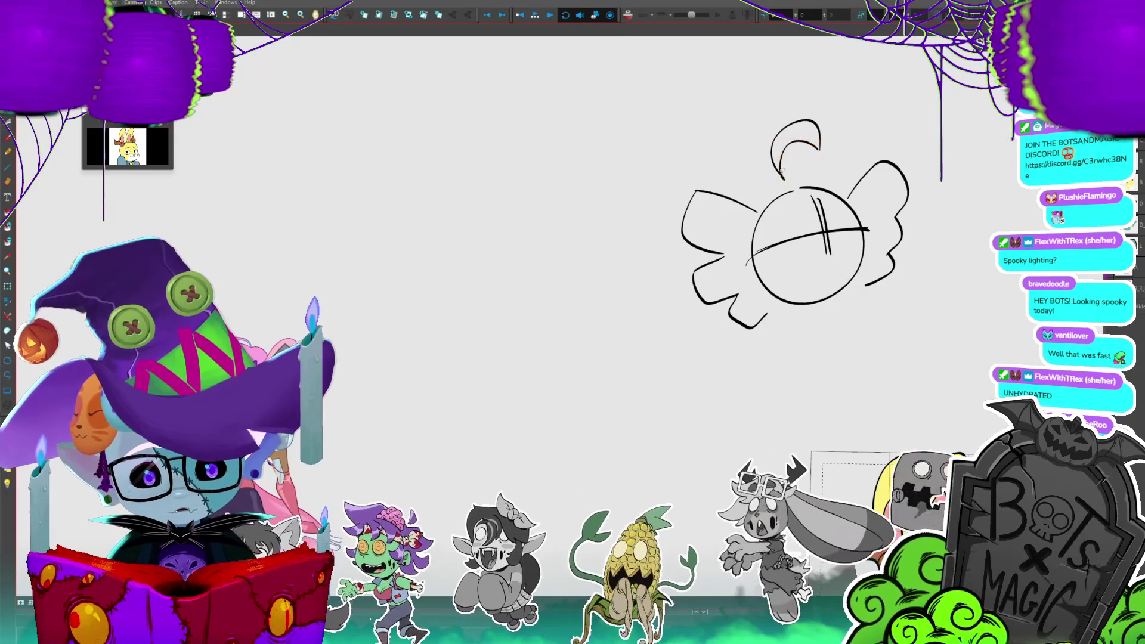
{"action": "left_click_drag", "start_coordinate": [820, 142], "coordinate": [778, 182]}
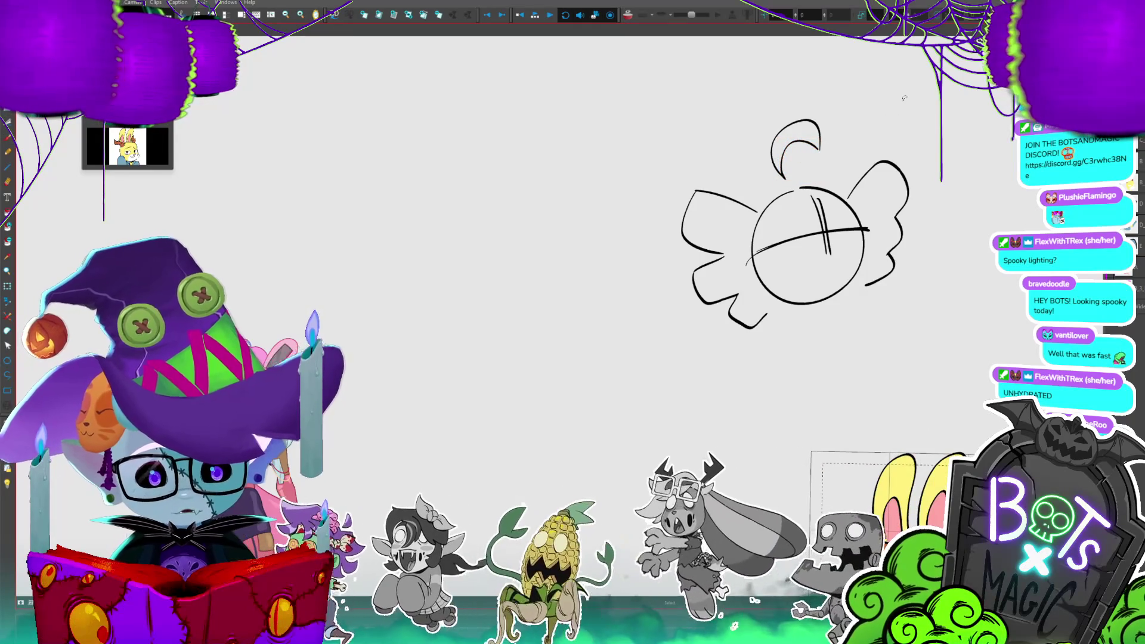
- Start the bangs with a strand drawn inside the head circle
{"action": "key", "text": "1"}
{"action": "key", "text": "2"}
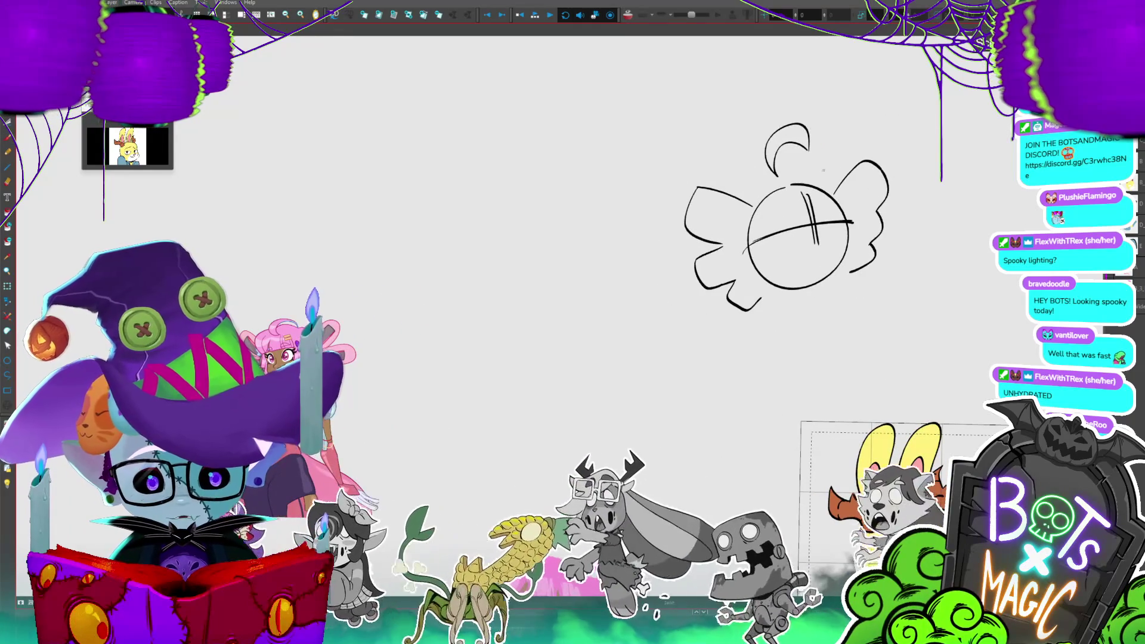
{"action": "mouse_move", "coordinate": [812, 190]}
{"action": "left_mouse_down"}
{"action": "mouse_move", "coordinate": [830, 215]}
{"action": "mouse_move", "coordinate": [778, 224]}
{"action": "mouse_move", "coordinate": [741, 284]}
{"action": "left_mouse_up"}
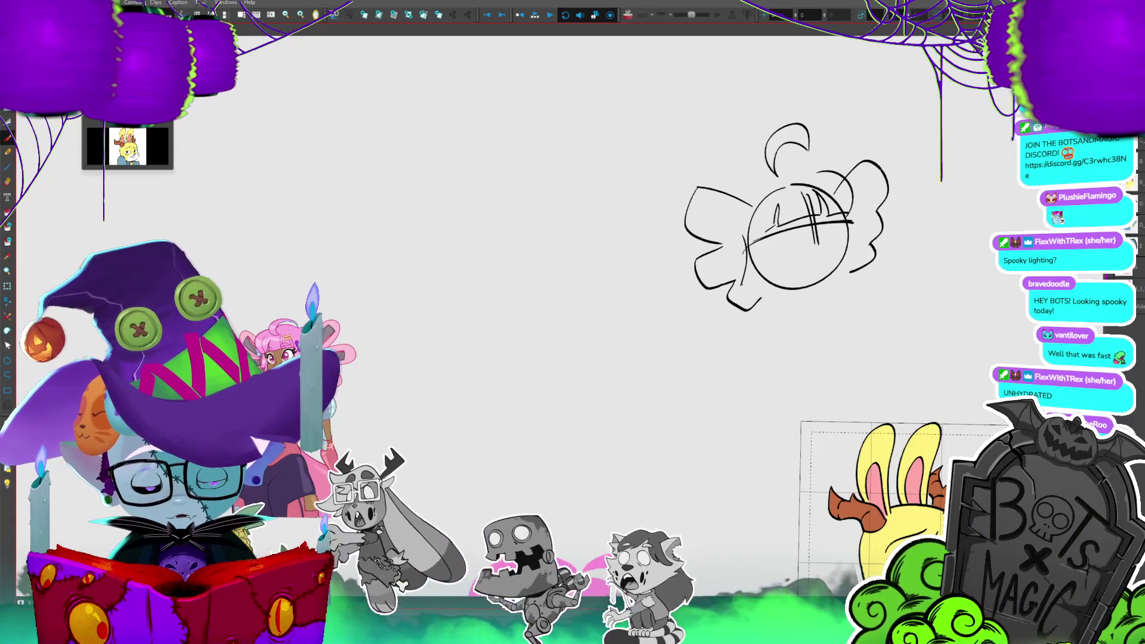
- Add another short bang strand, leaving the face guideline in place
{"action": "left_click_drag", "start_coordinate": [768, 247], "coordinate": [757, 278]}
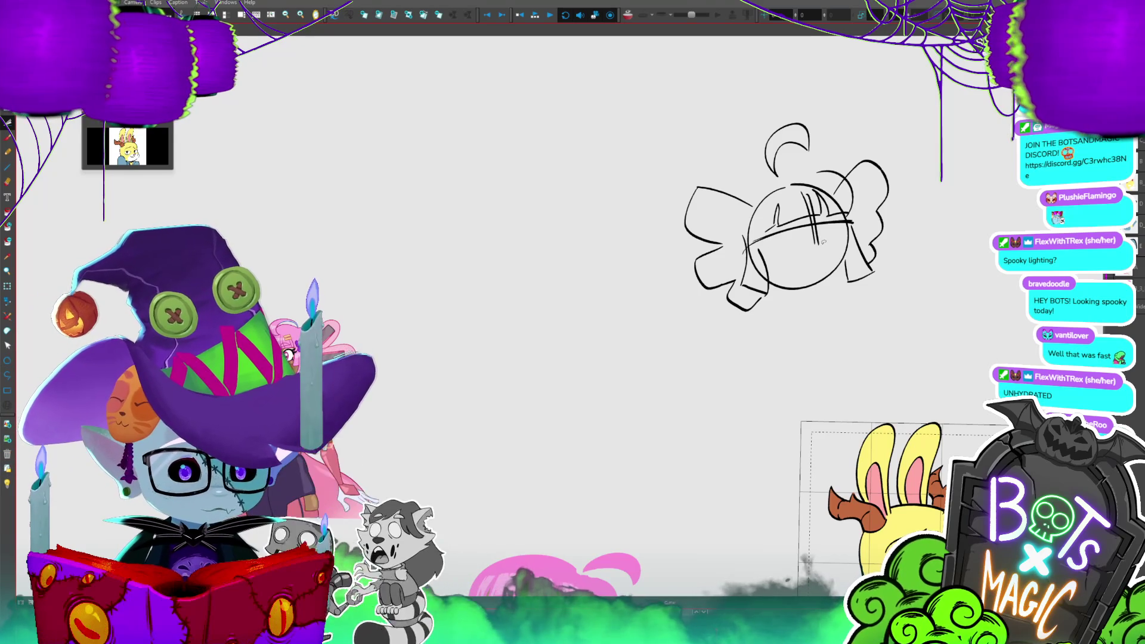
{"action": "left_click", "coordinate": [836, 227]}
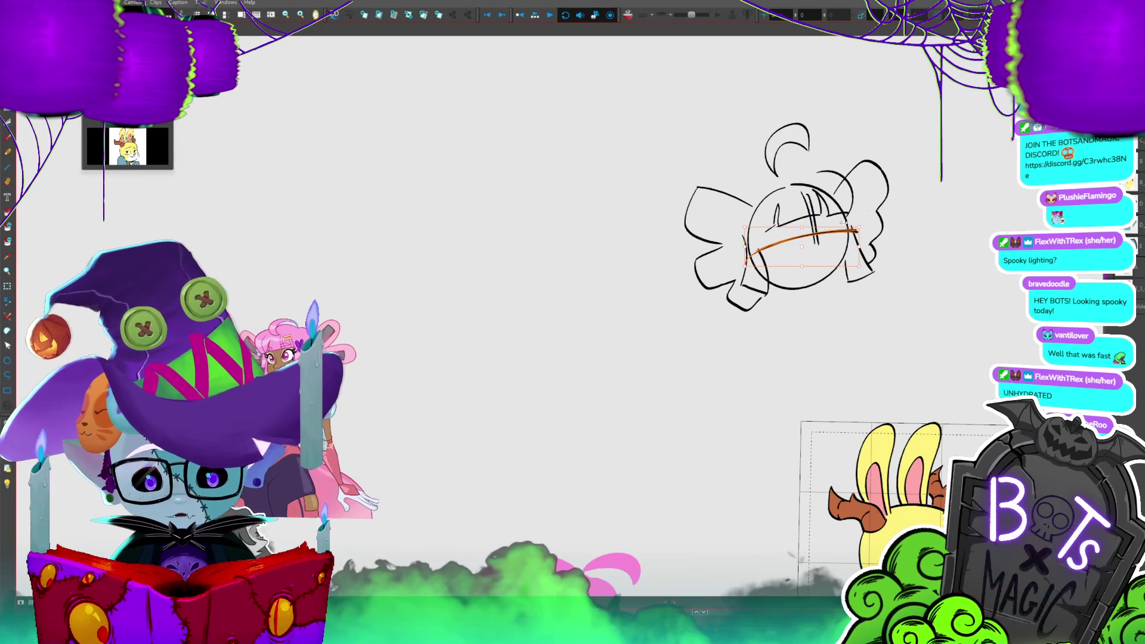
{"action": "key", "text": "p"}
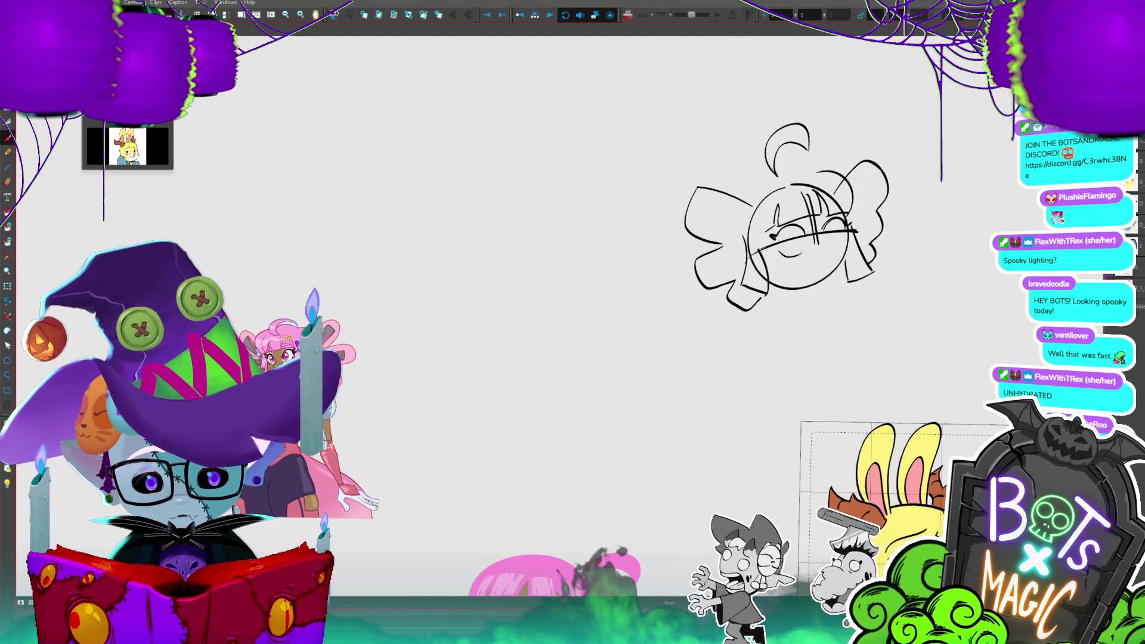
- Draw a closed eye, a small mouth, the chin line and the face's right side
{"action": "mouse_move", "coordinate": [780, 252]}
{"action": "left_mouse_down"}
{"action": "mouse_move", "coordinate": [812, 235]}
{"action": "mouse_move", "coordinate": [808, 202]}
{"action": "left_mouse_up"}
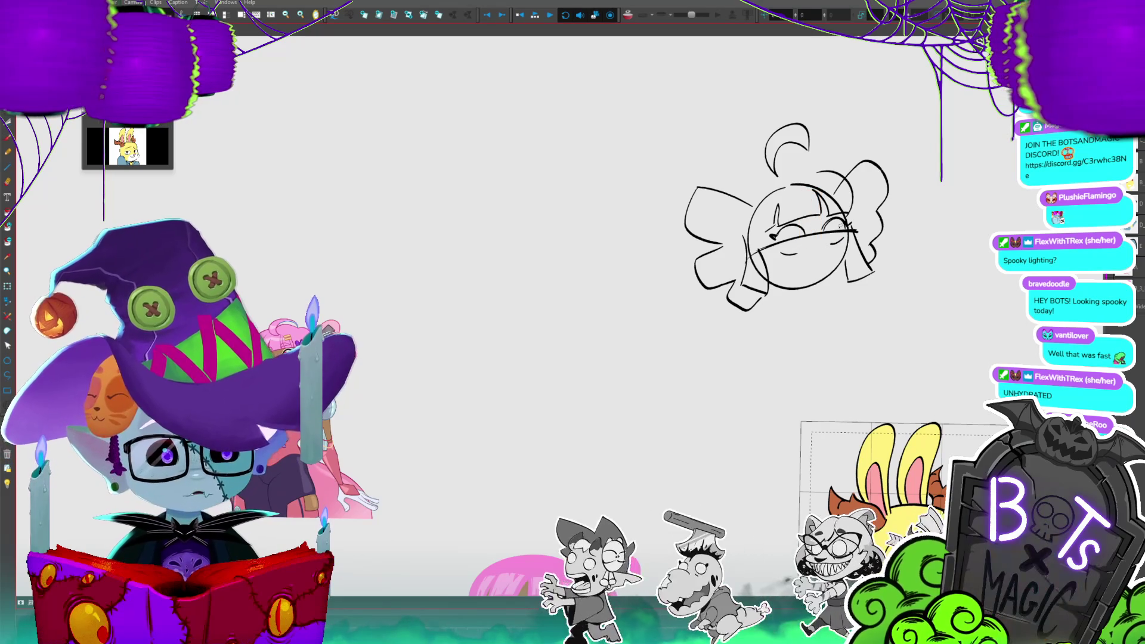
{"action": "left_click_drag", "start_coordinate": [817, 253], "coordinate": [823, 260]}
{"action": "key", "text": "ctrl+z"}
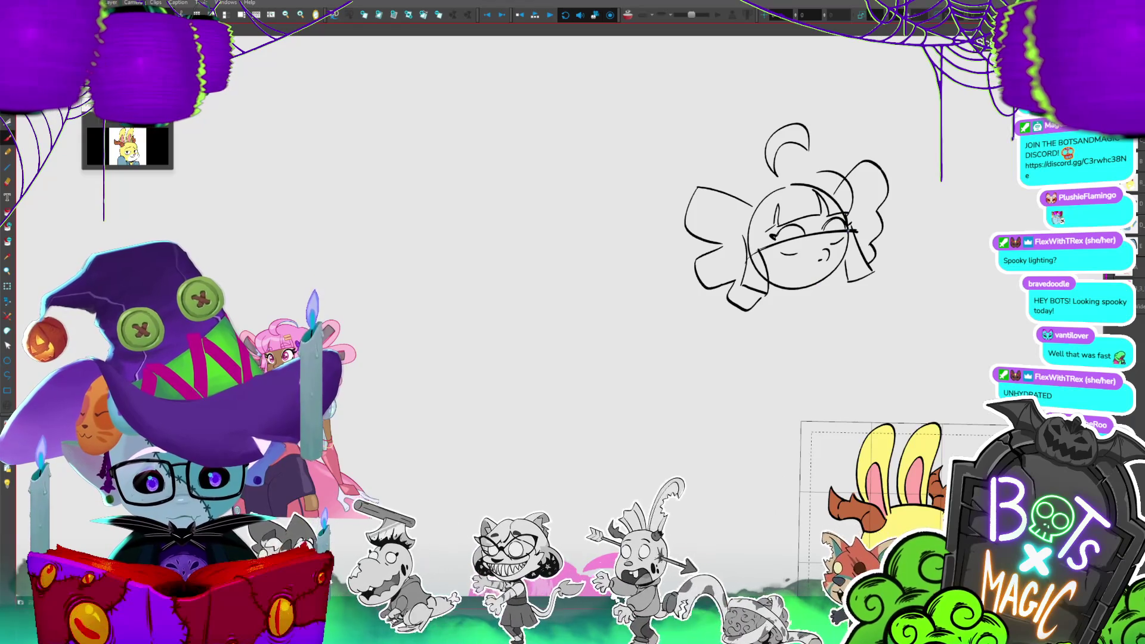
{"action": "mouse_move", "coordinate": [820, 293]}
{"action": "left_mouse_down"}
{"action": "mouse_move", "coordinate": [765, 292]}
{"action": "mouse_move", "coordinate": [790, 289]}
{"action": "left_mouse_up"}
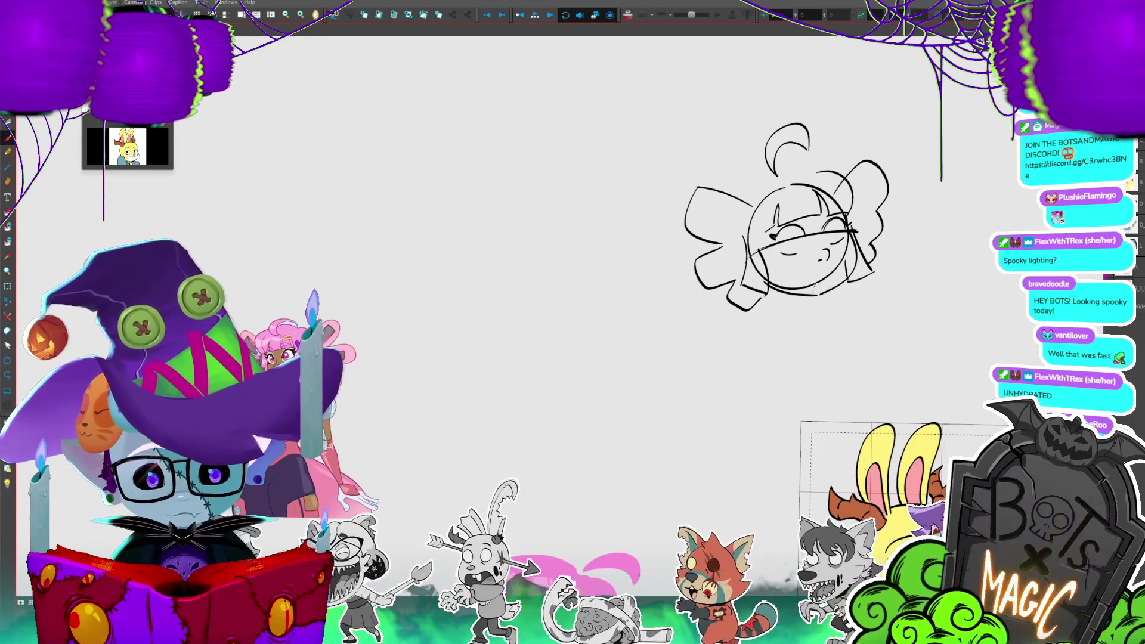
{"action": "left_click_drag", "start_coordinate": [854, 230], "coordinate": [825, 298]}
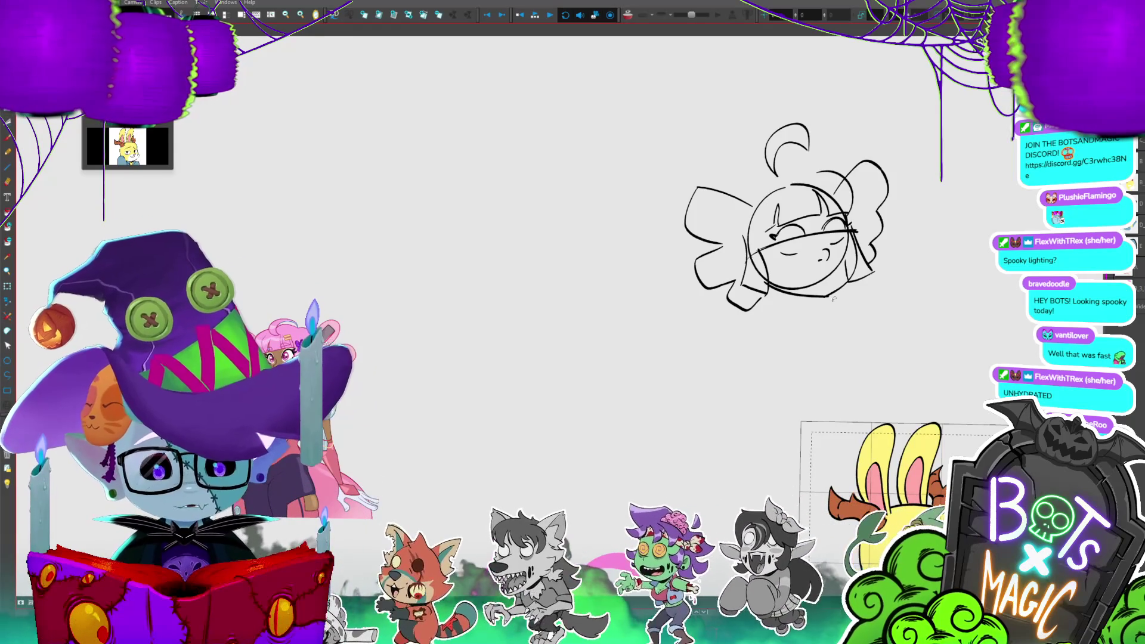
{"action": "left_click", "coordinate": [832, 302]}
- Remove the construction circle, face guidelines and cheek hair strokes, and redraw the head's top curve
{"action": "left_click_drag", "start_coordinate": [836, 297], "coordinate": [833, 297]}
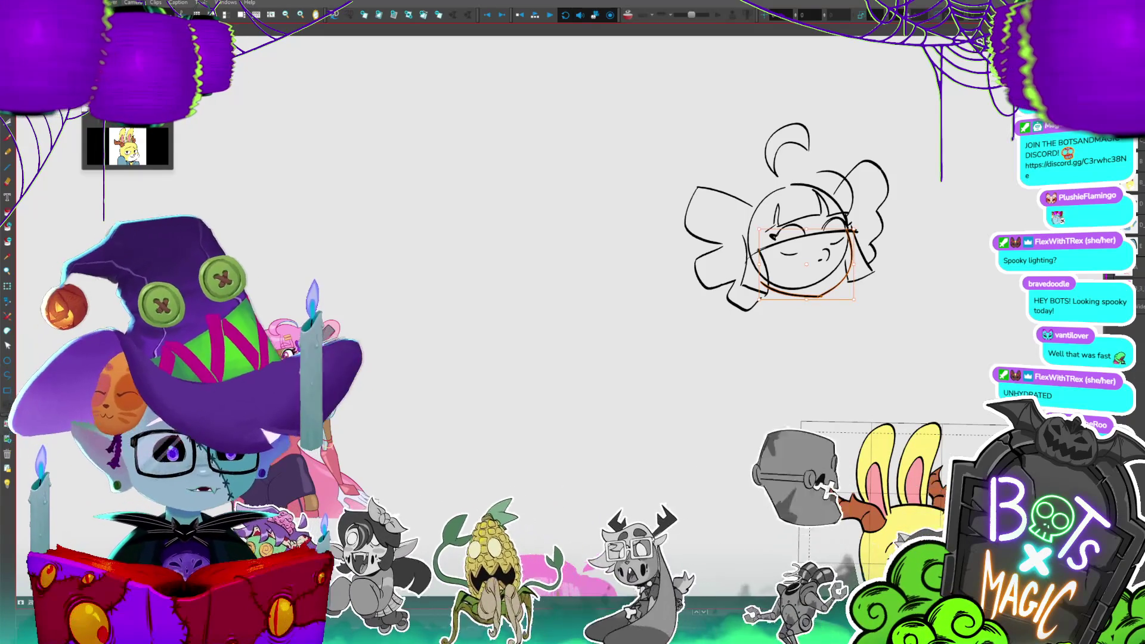
{"action": "mouse_move", "coordinate": [805, 250]}
{"action": "left_mouse_down"}
{"action": "mouse_move", "coordinate": [702, 287]}
{"action": "mouse_move", "coordinate": [739, 235]}
{"action": "left_mouse_up"}
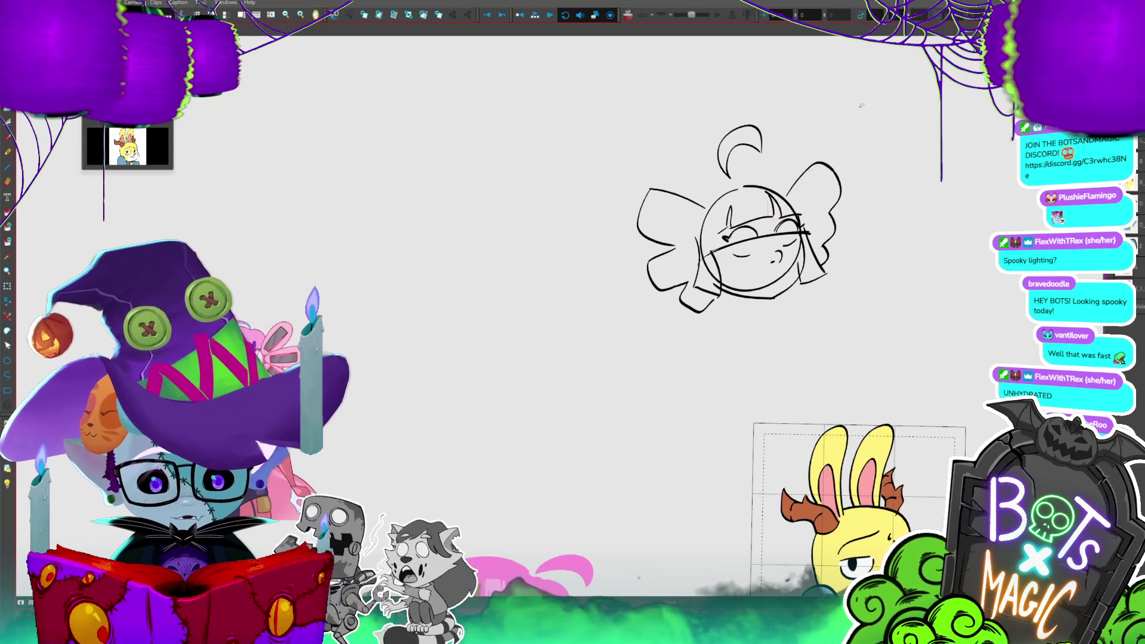
{"action": "key", "text": "ctrl+v"}
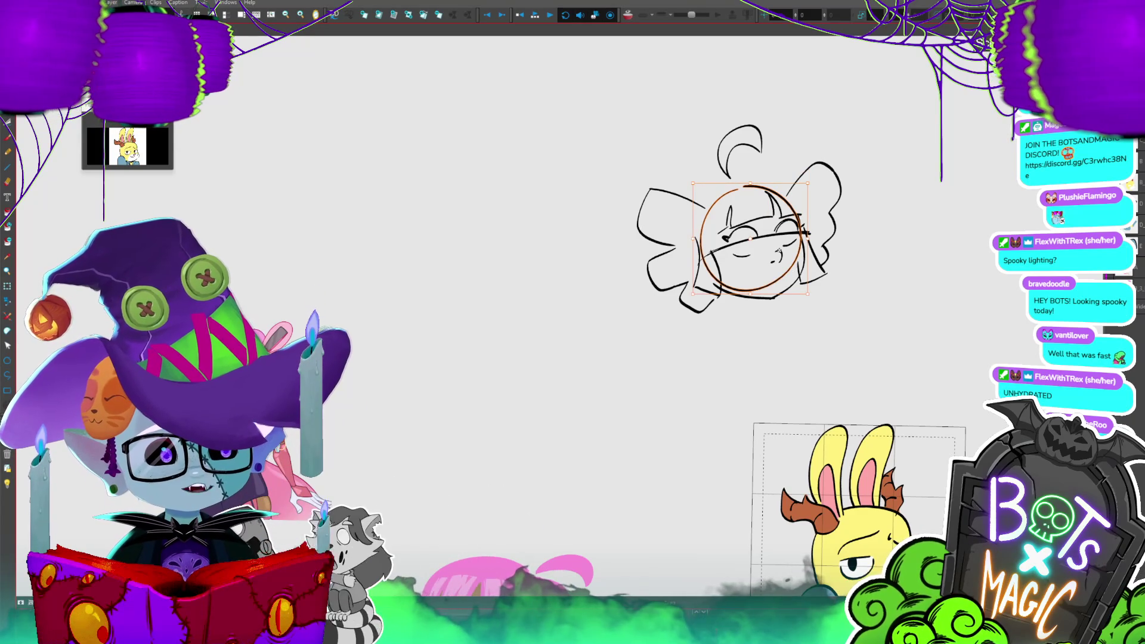
{"action": "key", "text": "ctrl+z"}
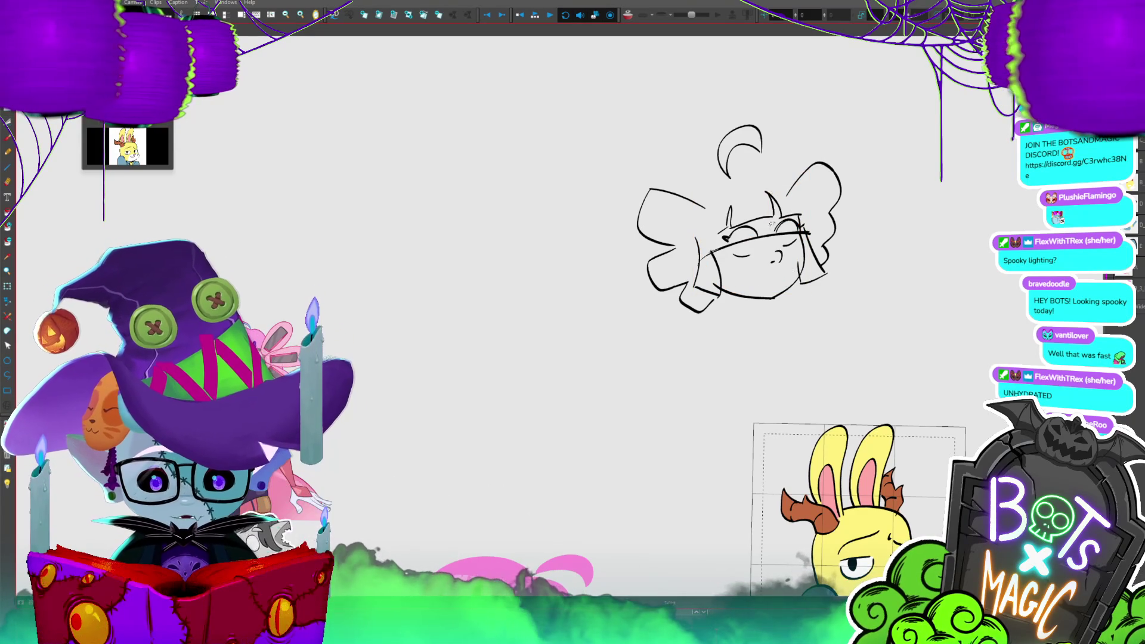
{"action": "key", "text": "ctrl+z"}
{"action": "key", "text": "ctrl+z"}
{"action": "mouse_move", "coordinate": [800, 204]}
{"action": "left_mouse_down"}
{"action": "mouse_move", "coordinate": [778, 173]}
{"action": "mouse_move", "coordinate": [708, 186]}
{"action": "left_mouse_up"}
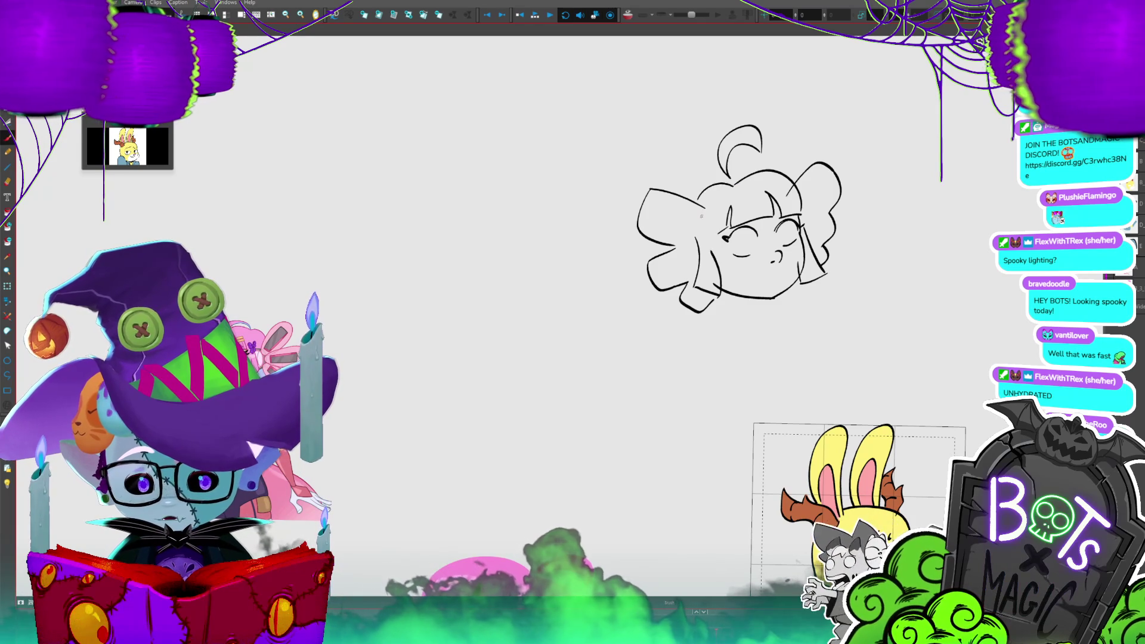
{"action": "key", "text": "ctrl+z"}
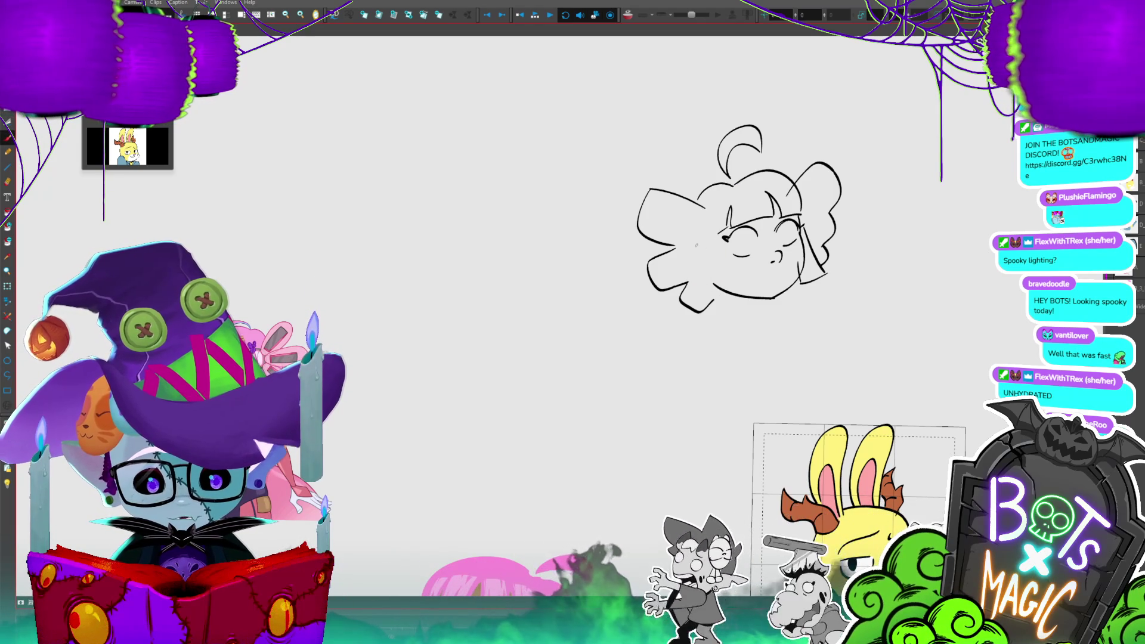
- Draw the left ear with its outer curve, right edge and inner detail
{"action": "left_click_drag", "start_coordinate": [697, 220], "coordinate": [690, 268]}
{"action": "left_click_drag", "start_coordinate": [696, 220], "coordinate": [707, 275]}
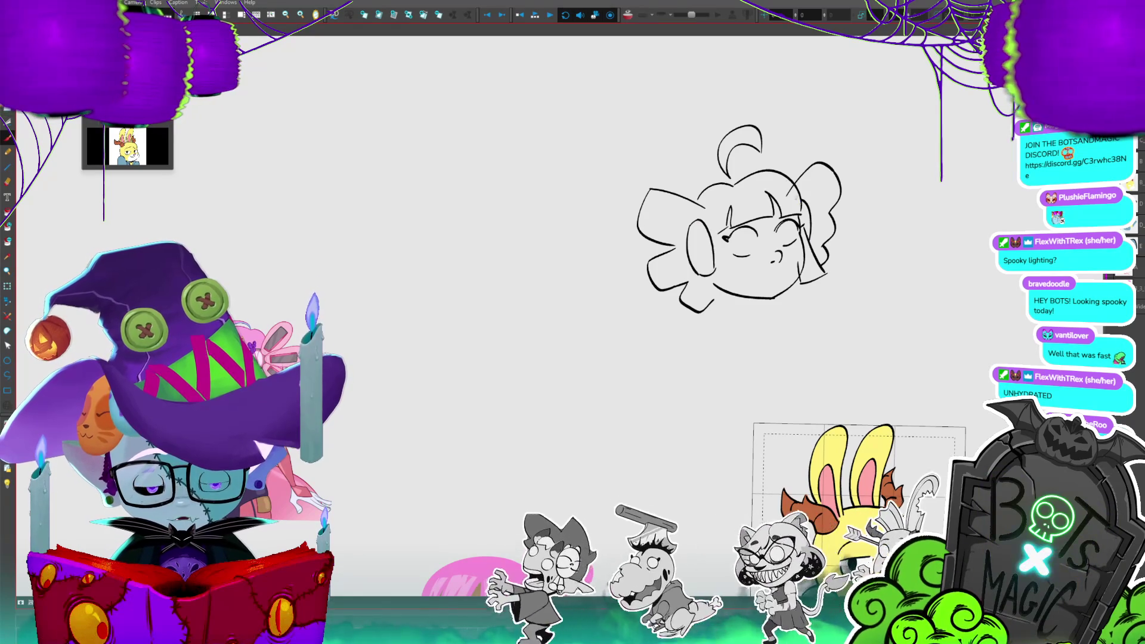
{"action": "left_click_drag", "start_coordinate": [697, 219], "coordinate": [715, 271]}
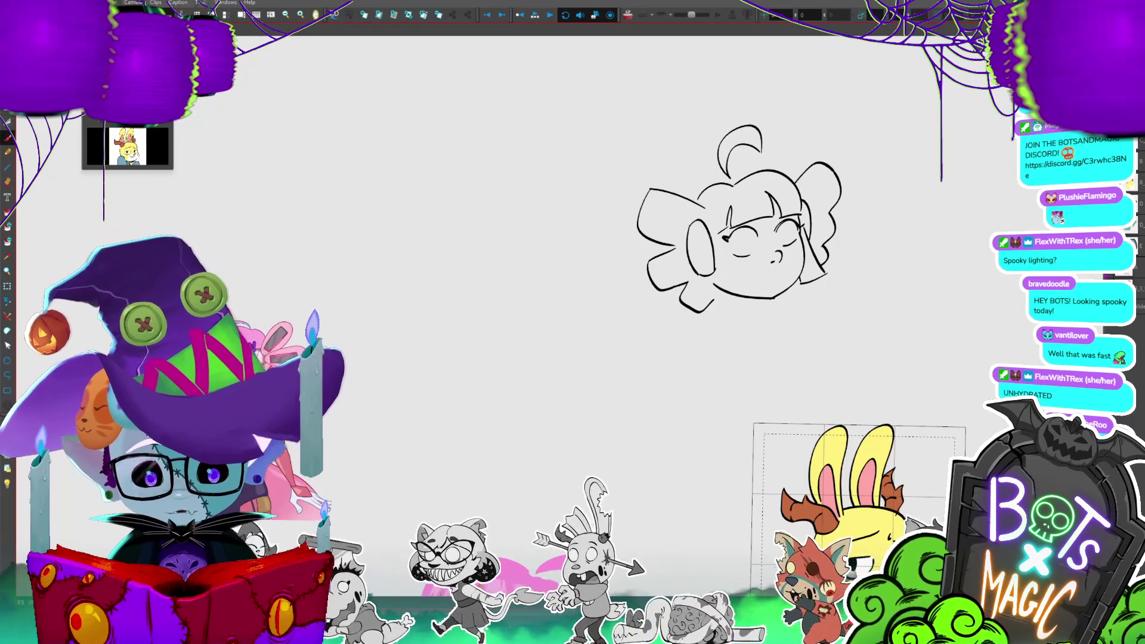
{"action": "left_click_drag", "start_coordinate": [695, 224], "coordinate": [690, 279]}
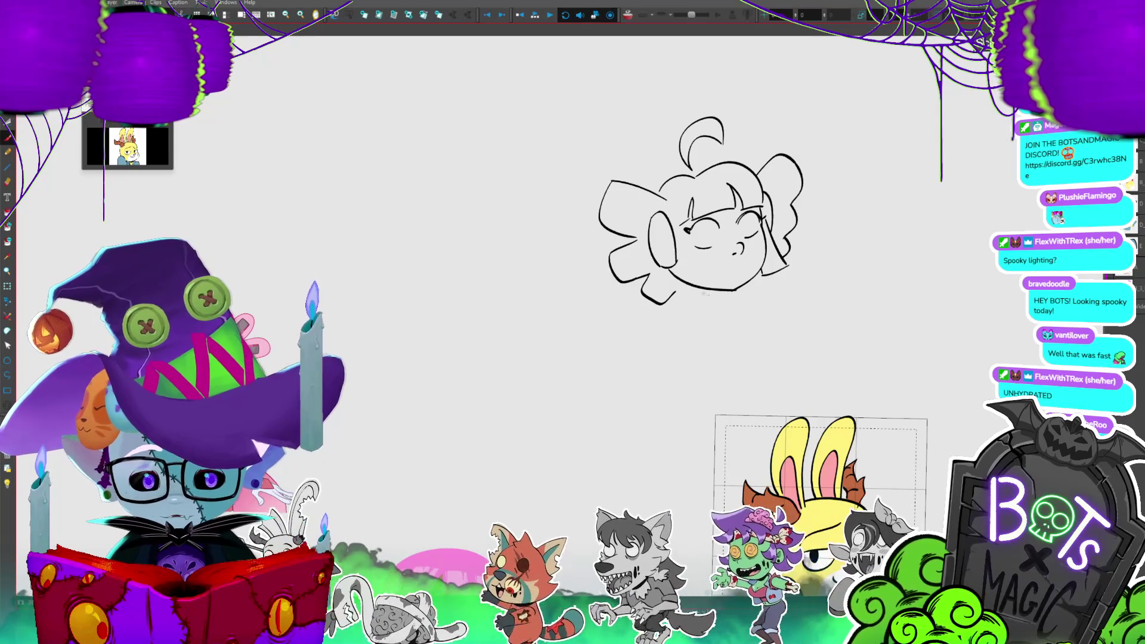
{"action": "scroll", "coordinate": [859, 154], "scroll_direction": "down", "scroll_amount": 3}
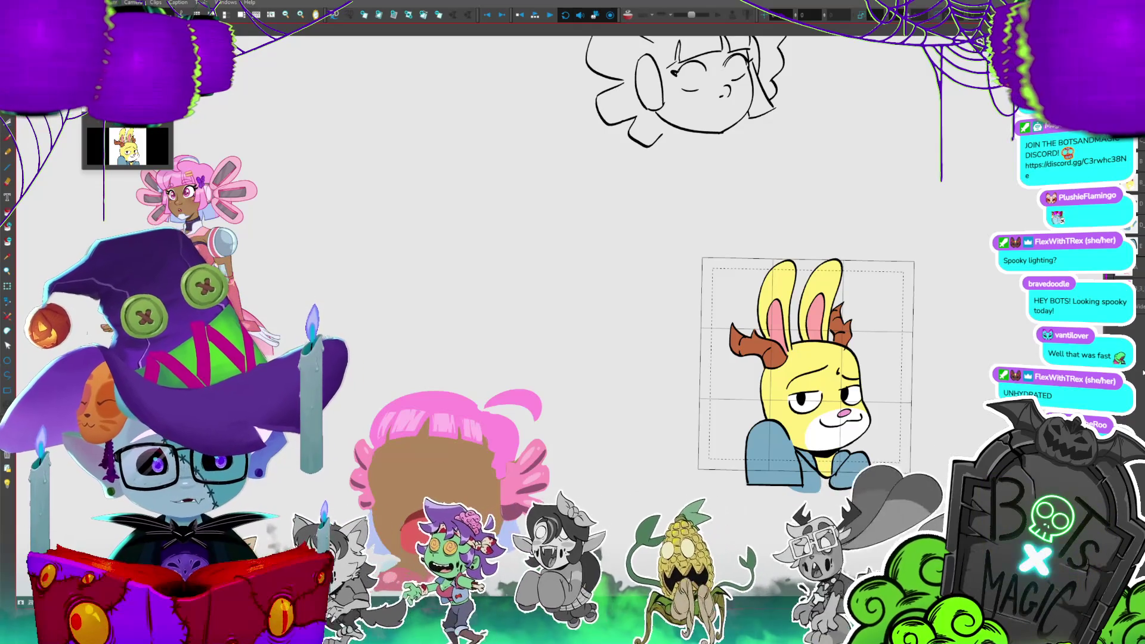
{"action": "scroll", "coordinate": [805, 364], "scroll_direction": "up", "scroll_amount": 2}
{"action": "scroll", "coordinate": [805, 364], "scroll_direction": "down", "scroll_amount": 4}
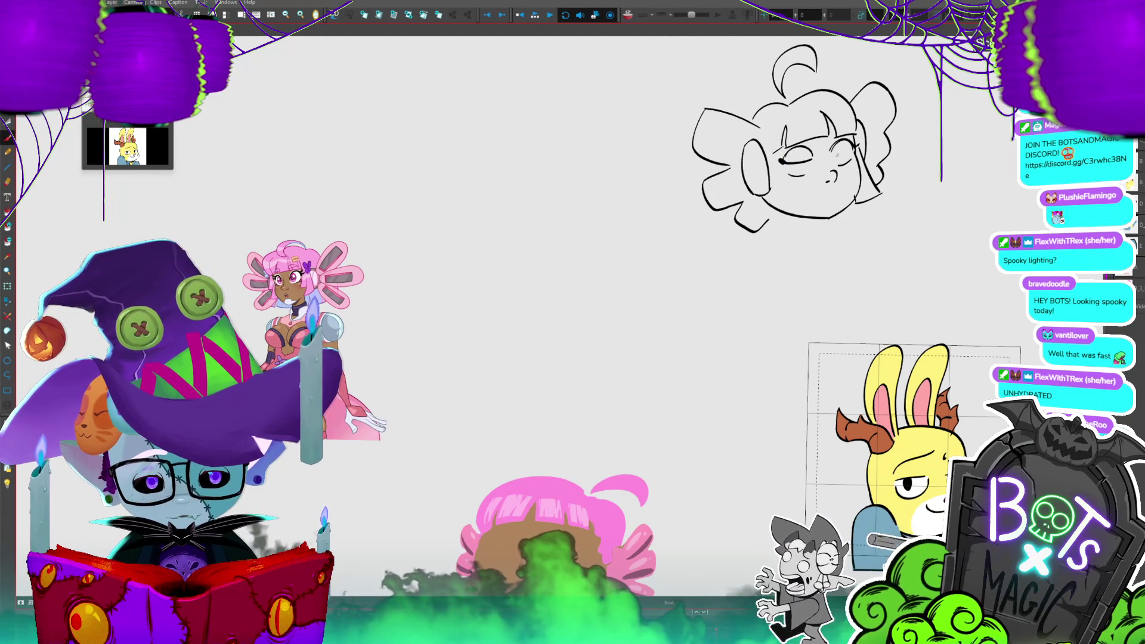
{"action": "left_click_drag", "start_coordinate": [981, 305], "coordinate": [934, 365]}
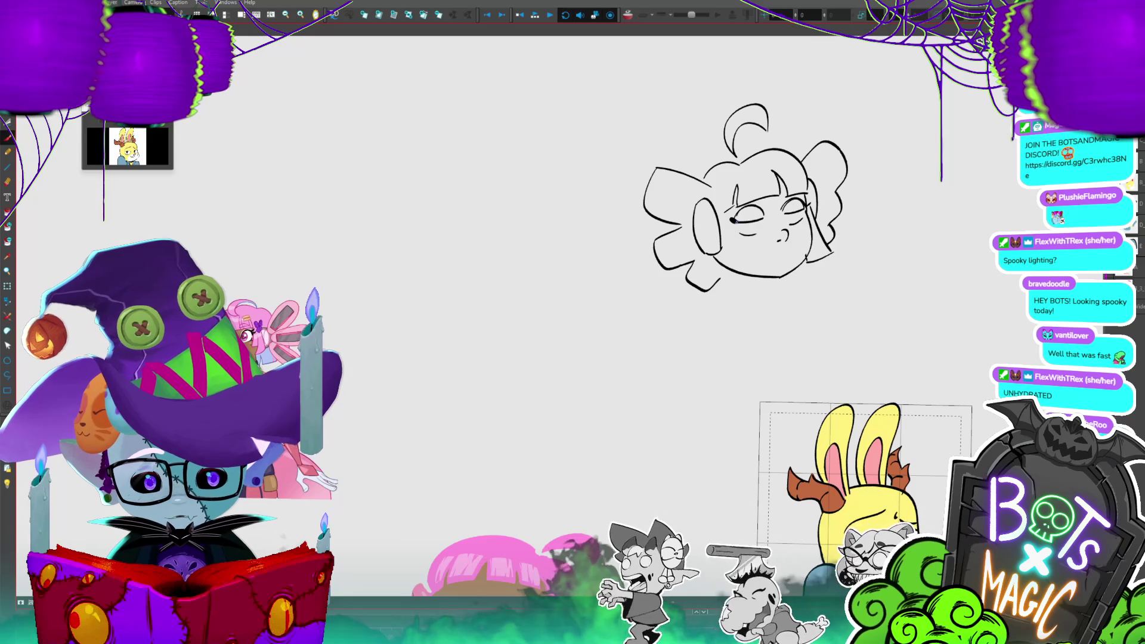
- Draw the right eye open and a smug smile on the face
{"action": "left_click_drag", "start_coordinate": [787, 212], "coordinate": [783, 225]}
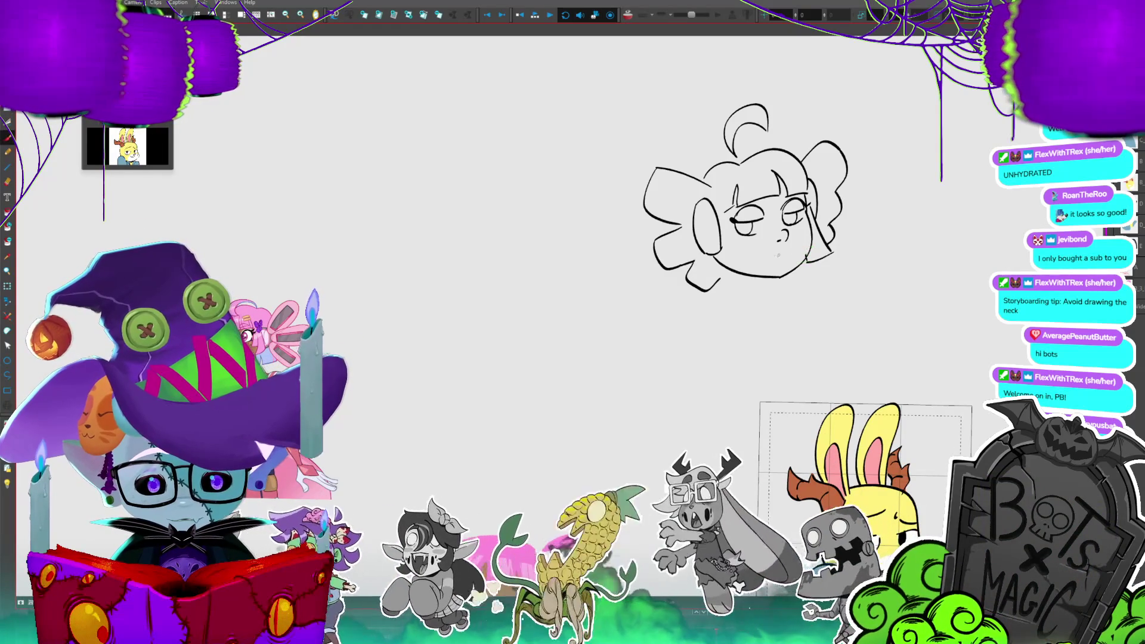
{"action": "key", "text": "ctrl+z"}
{"action": "left_click_drag", "start_coordinate": [753, 252], "coordinate": [790, 245]}
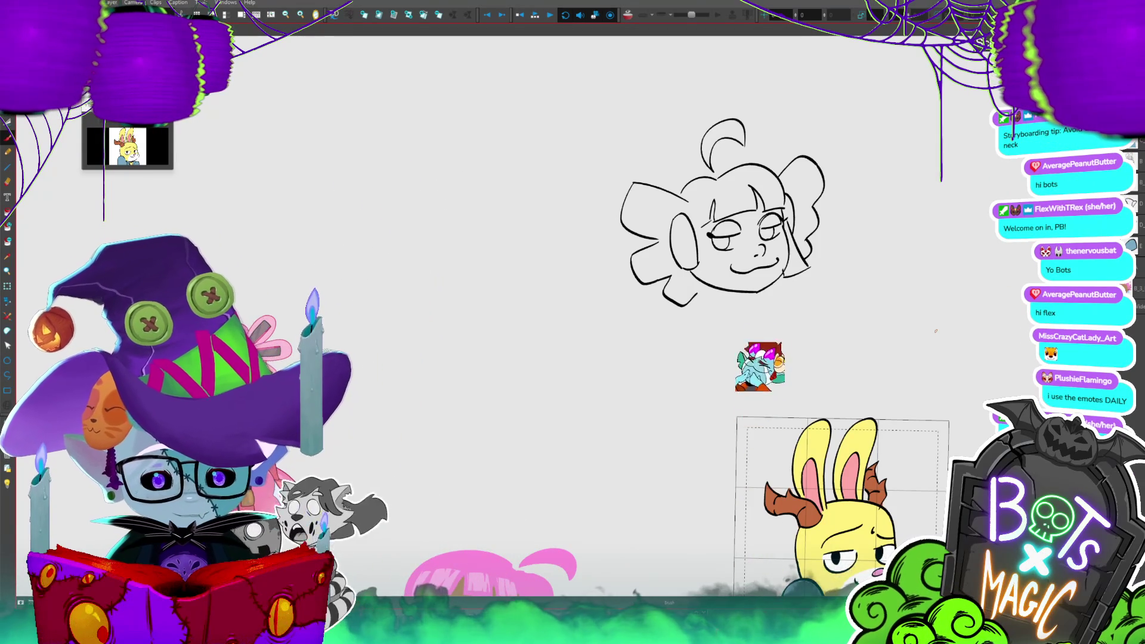
- Rotate the left bow stroke to slope more steeply
{"action": "left_click_drag", "start_coordinate": [935, 331], "coordinate": [985, 336]}
{"action": "left_click_drag", "start_coordinate": [974, 278], "coordinate": [1029, 260]}
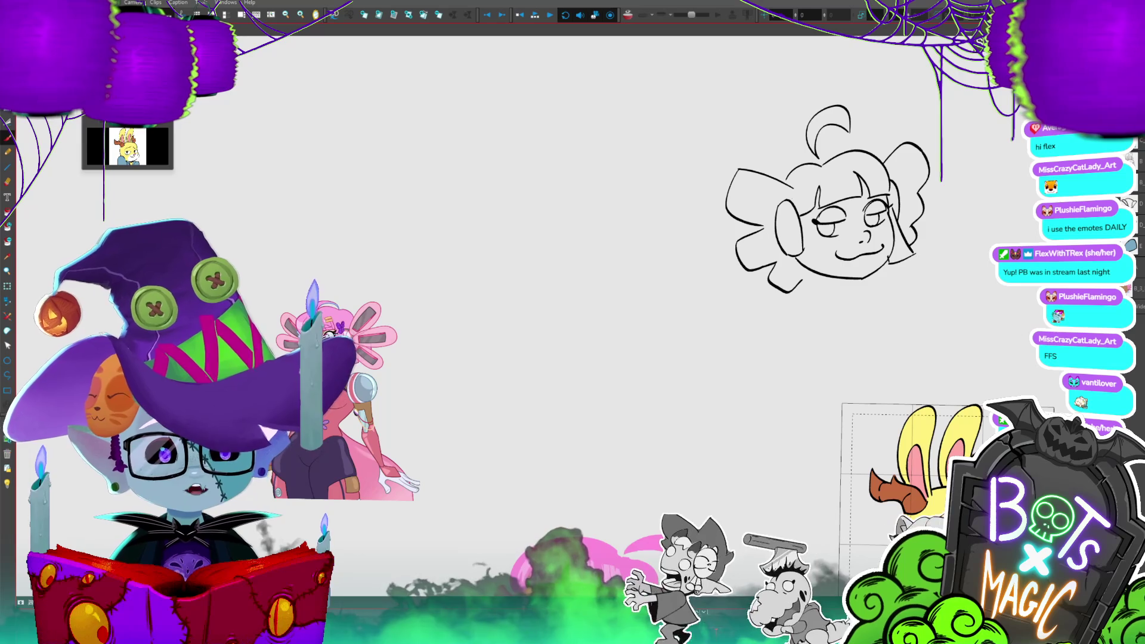
{"action": "mouse_move", "coordinate": [799, 166]}
{"action": "left_mouse_down"}
{"action": "mouse_move", "coordinate": [734, 157]}
{"action": "mouse_move", "coordinate": [731, 190]}
{"action": "mouse_move", "coordinate": [746, 197]}
{"action": "left_mouse_up"}
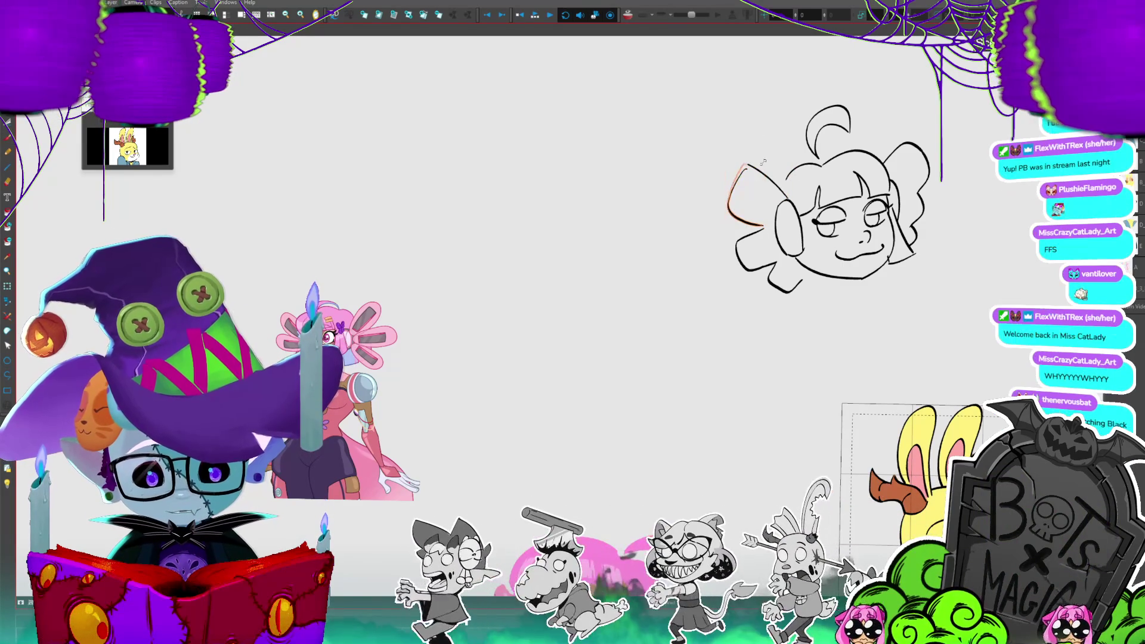
{"action": "left_click", "coordinate": [775, 121]}
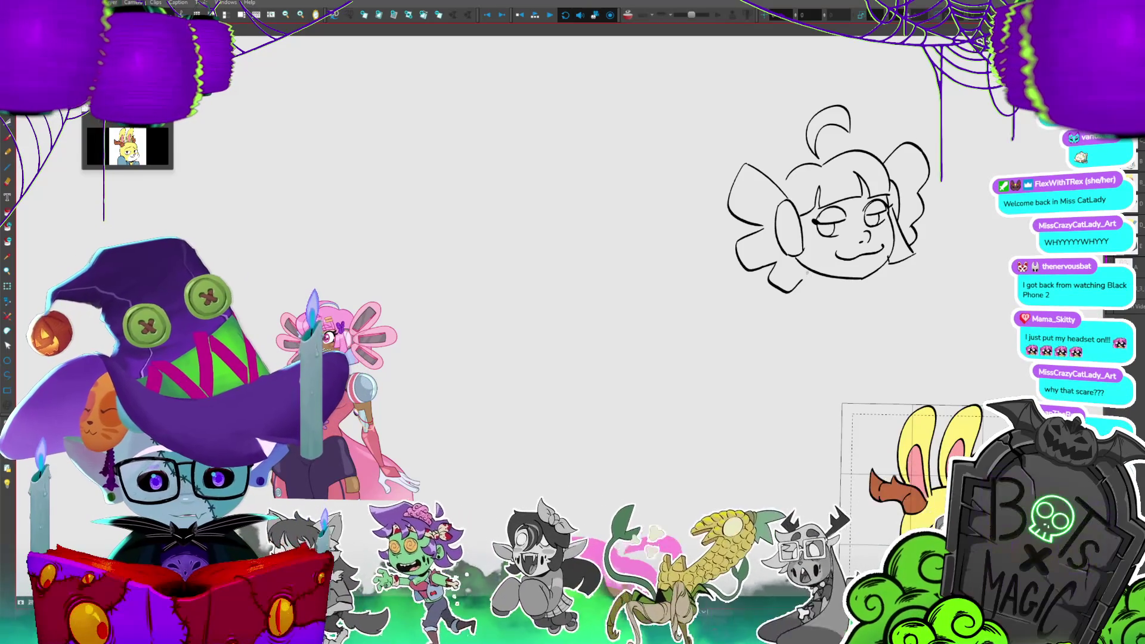
- Draw an eyebrow above the left eye
{"action": "key", "text": "ctrl+minus"}
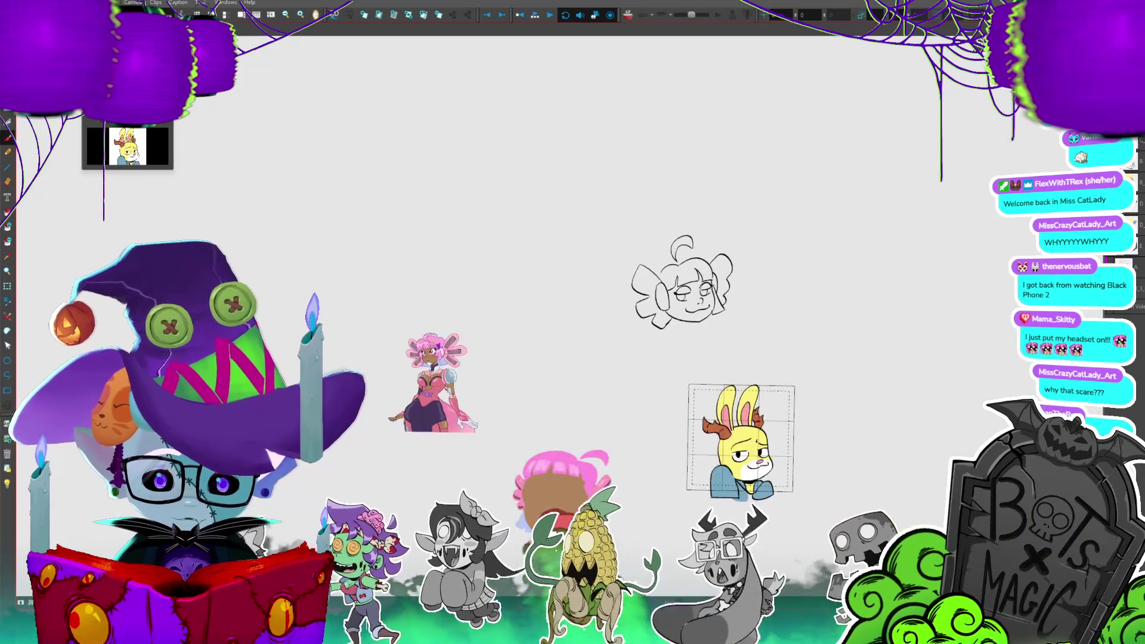
{"action": "key", "text": "ctrl+plus"}
{"action": "key", "text": "ctrl+plus"}
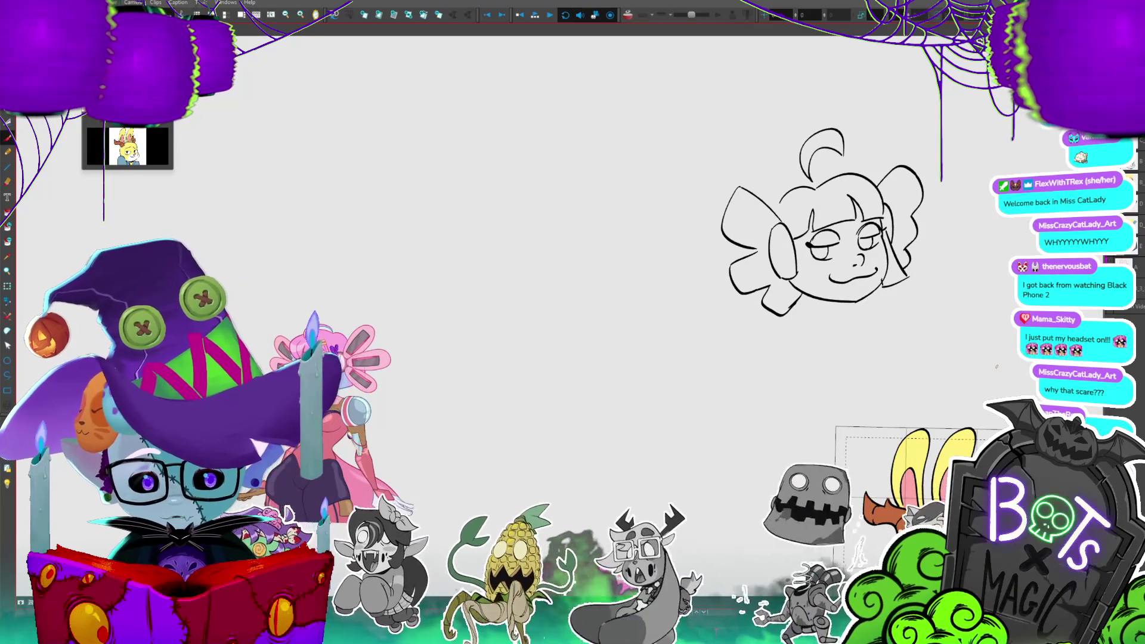
{"action": "left_click_drag", "start_coordinate": [810, 220], "coordinate": [833, 205]}
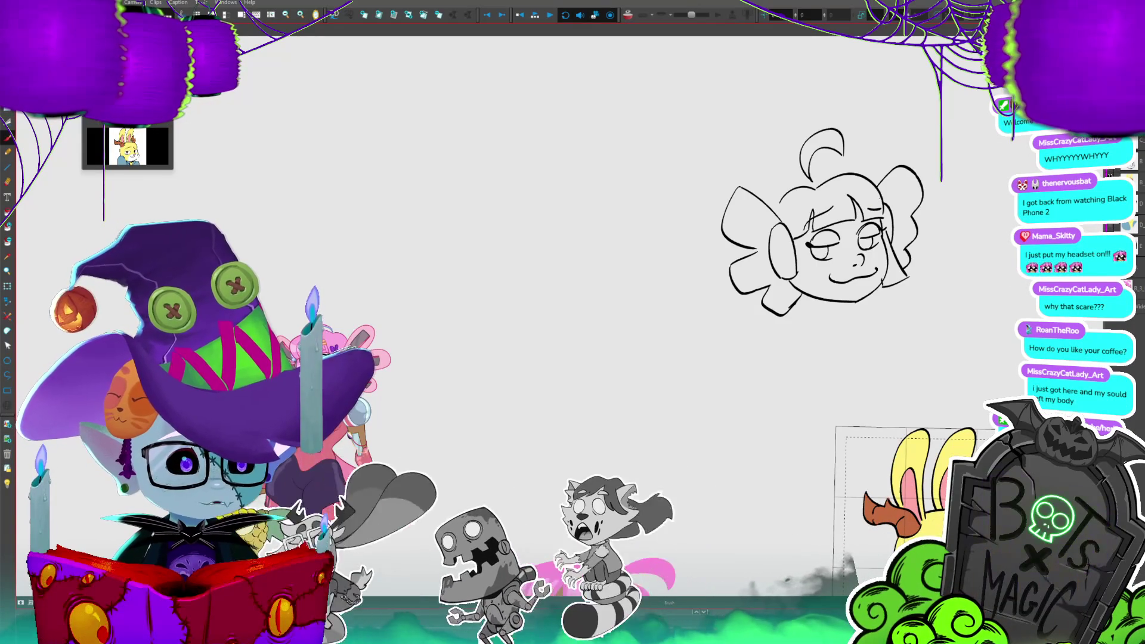
{"action": "left_click_drag", "start_coordinate": [998, 290], "coordinate": [940, 281]}
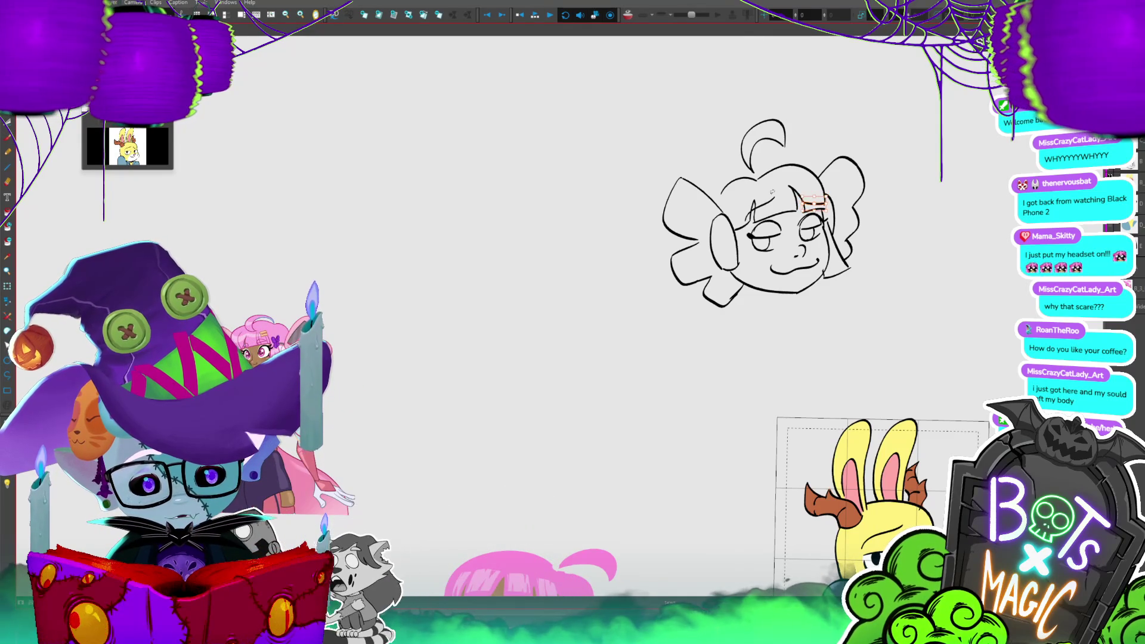
- Scale up the forehead hair curl with the Select tool and move it into place
{"action": "key", "text": "2"}
{"action": "key", "text": "2"}
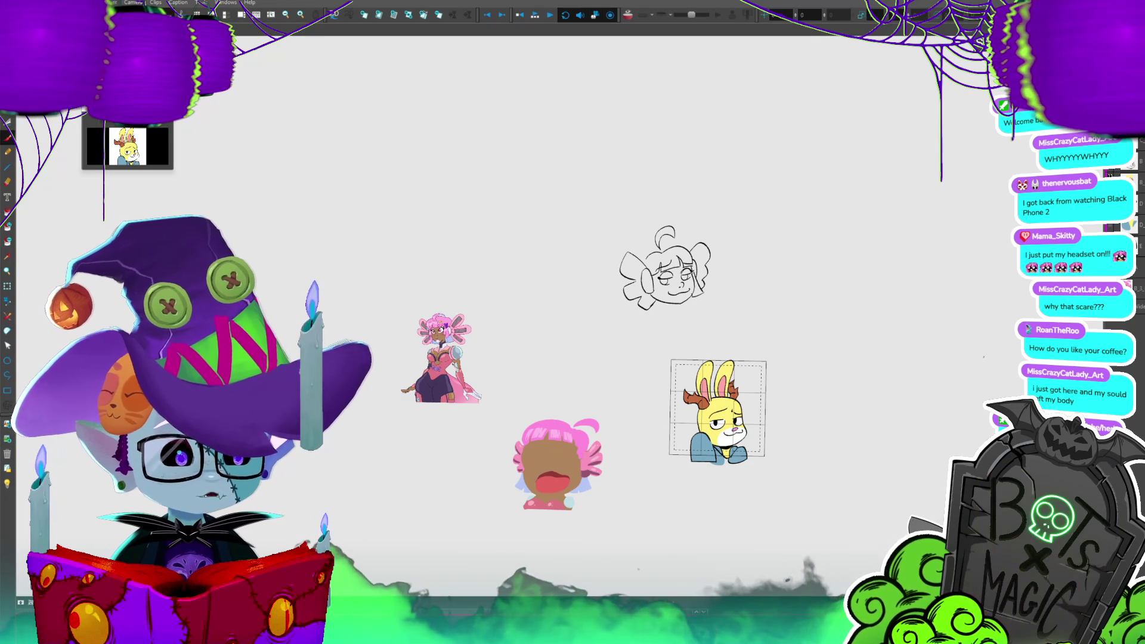
{"action": "scroll", "coordinate": [582, 262], "scroll_direction": "up", "scroll_amount": 1}
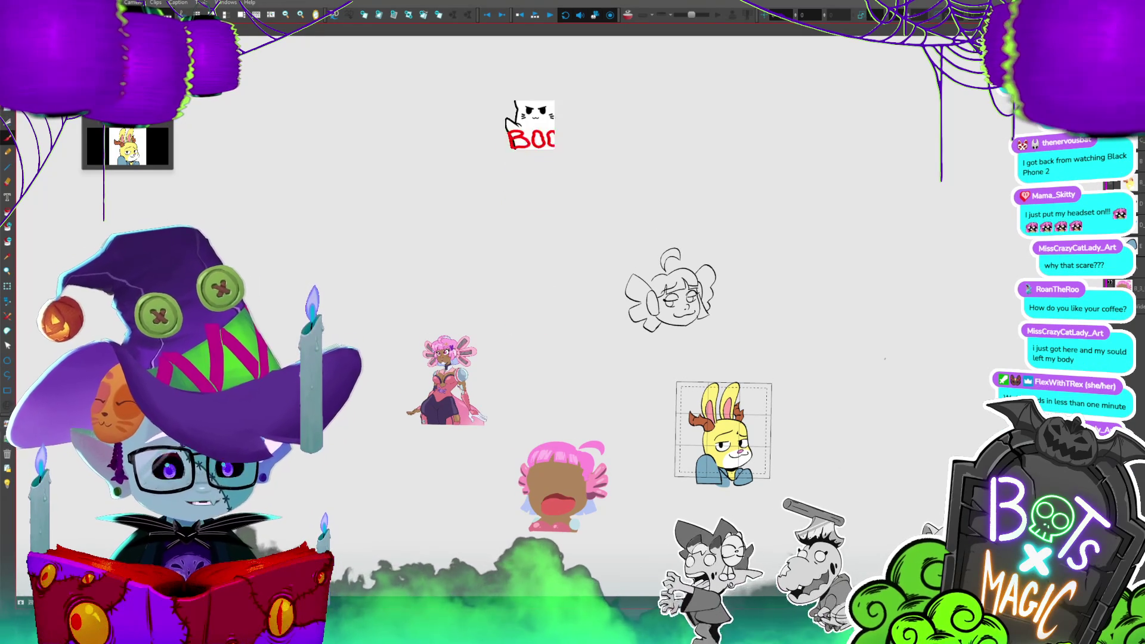
{"action": "scroll", "coordinate": [466, 312], "scroll_direction": "up", "scroll_amount": 3}
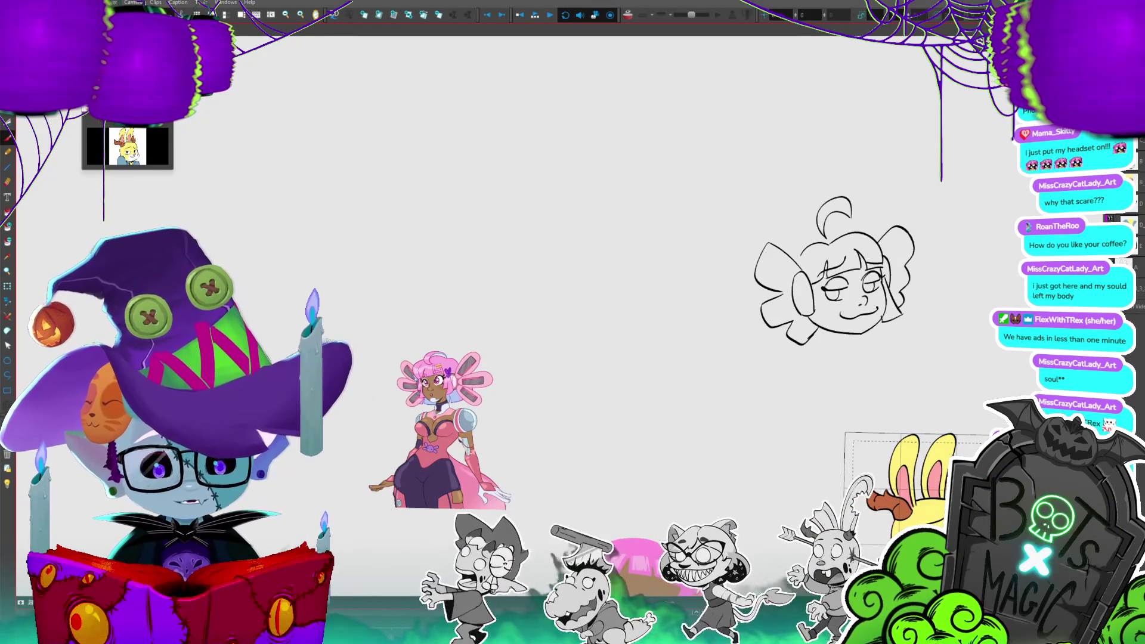
{"action": "left_click_drag", "start_coordinate": [680, 344], "coordinate": [651, 320]}
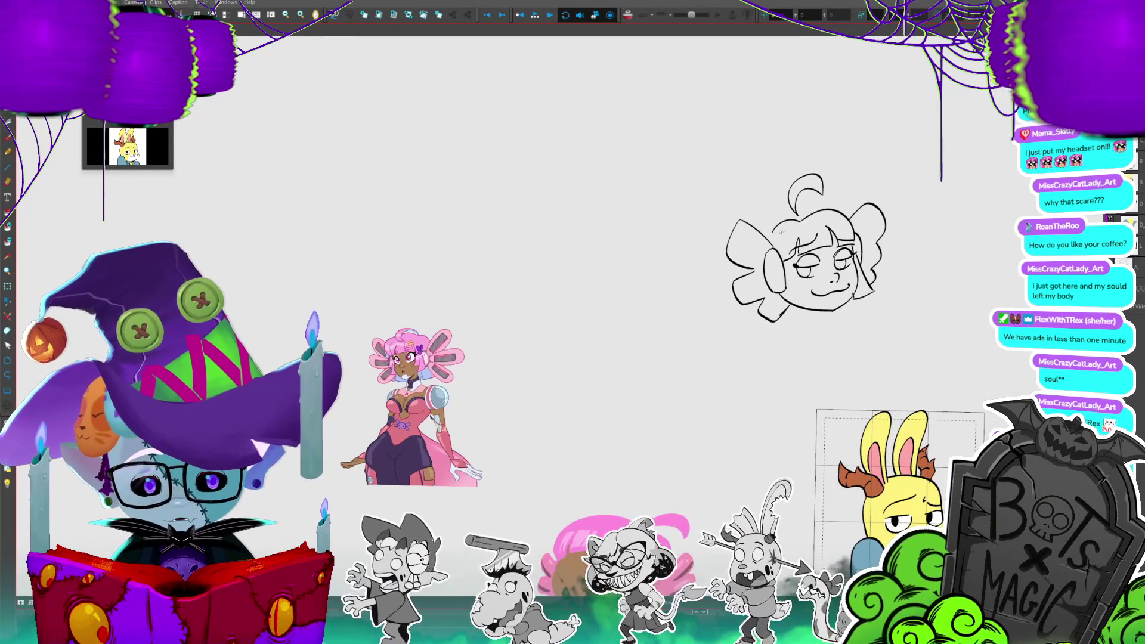
{"action": "left_click", "coordinate": [804, 227]}
{"action": "mouse_move", "coordinate": [854, 239]}
{"action": "left_mouse_down"}
{"action": "mouse_move", "coordinate": [801, 222]}
{"action": "mouse_move", "coordinate": [828, 171]}
{"action": "left_mouse_up"}
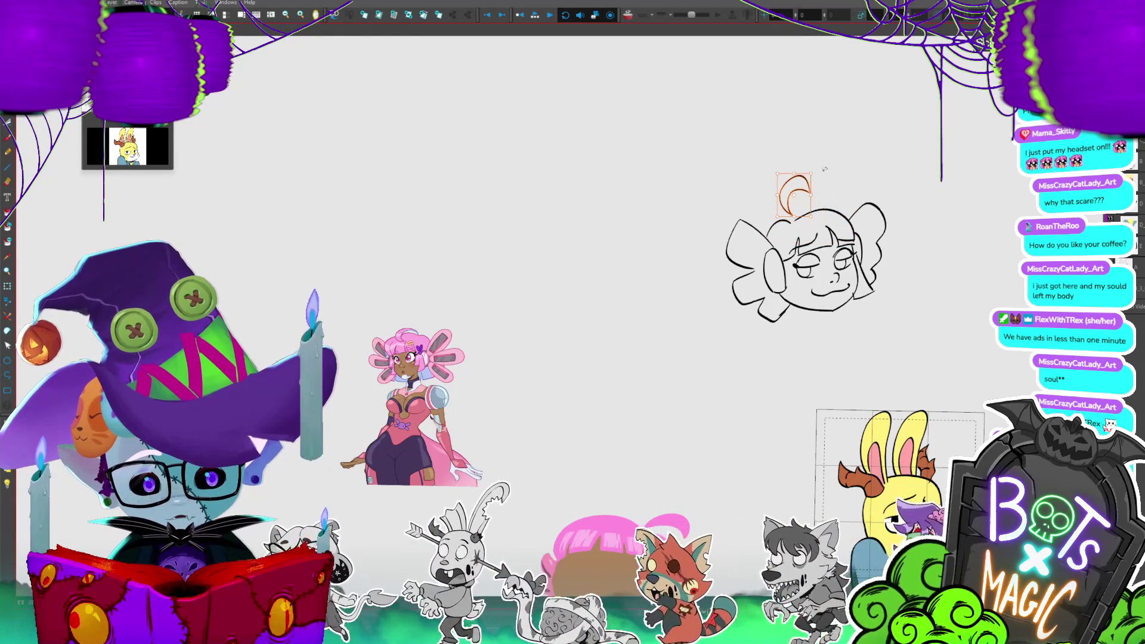
{"action": "key", "text": "Escape"}
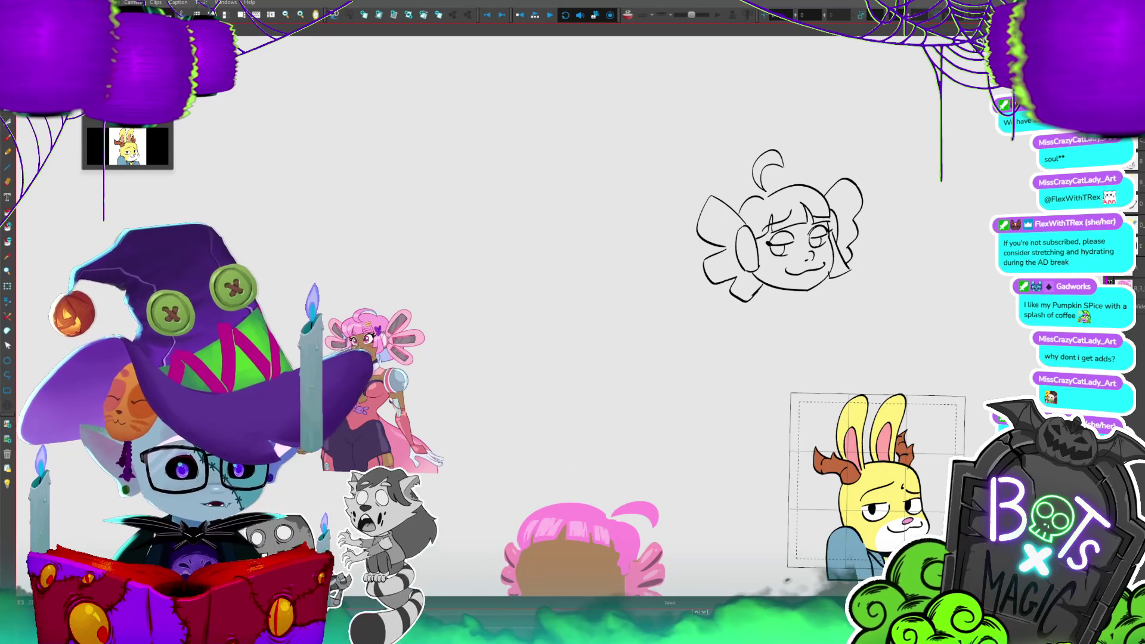
{"action": "scroll", "coordinate": [507, 298], "scroll_direction": "up", "scroll_amount": 1}
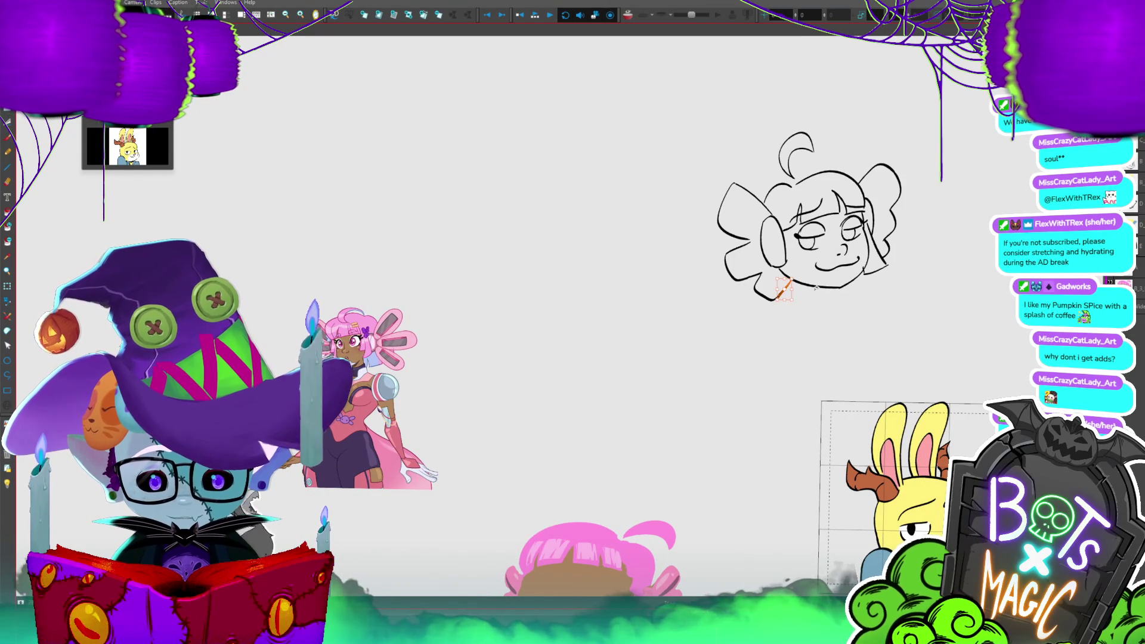
{"action": "scroll", "coordinate": [835, 282], "scroll_direction": "up", "scroll_amount": 2}
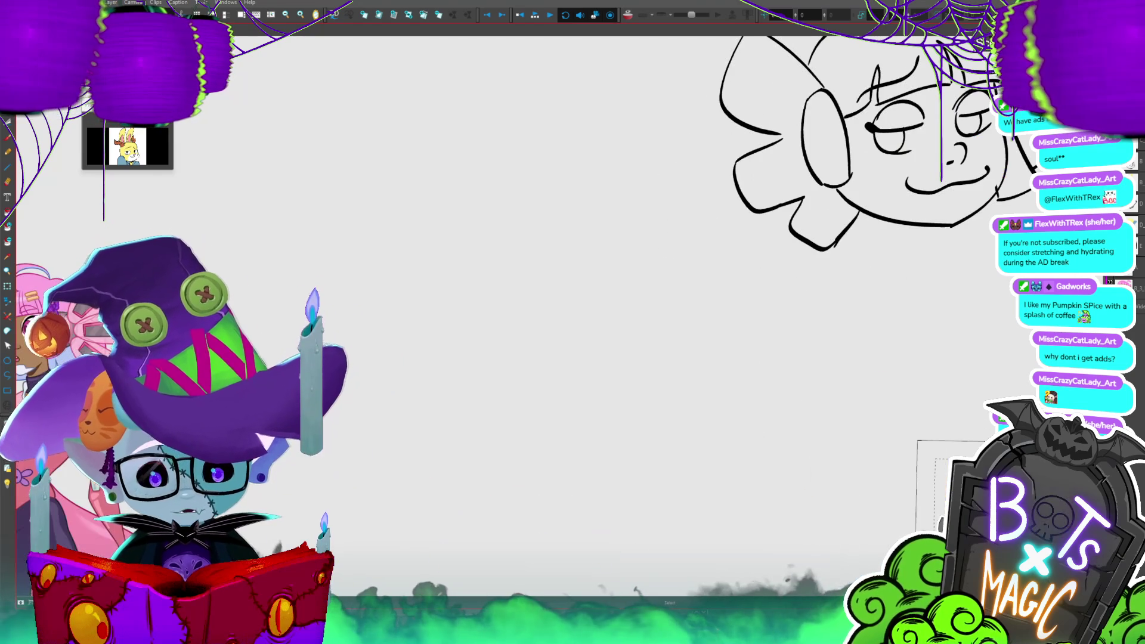
- Delete the right cheek and jaw stroke and redraw the line along the right cheek
{"action": "left_click", "coordinate": [998, 185]}
{"action": "left_click_drag", "start_coordinate": [1009, 190], "coordinate": [954, 187]}
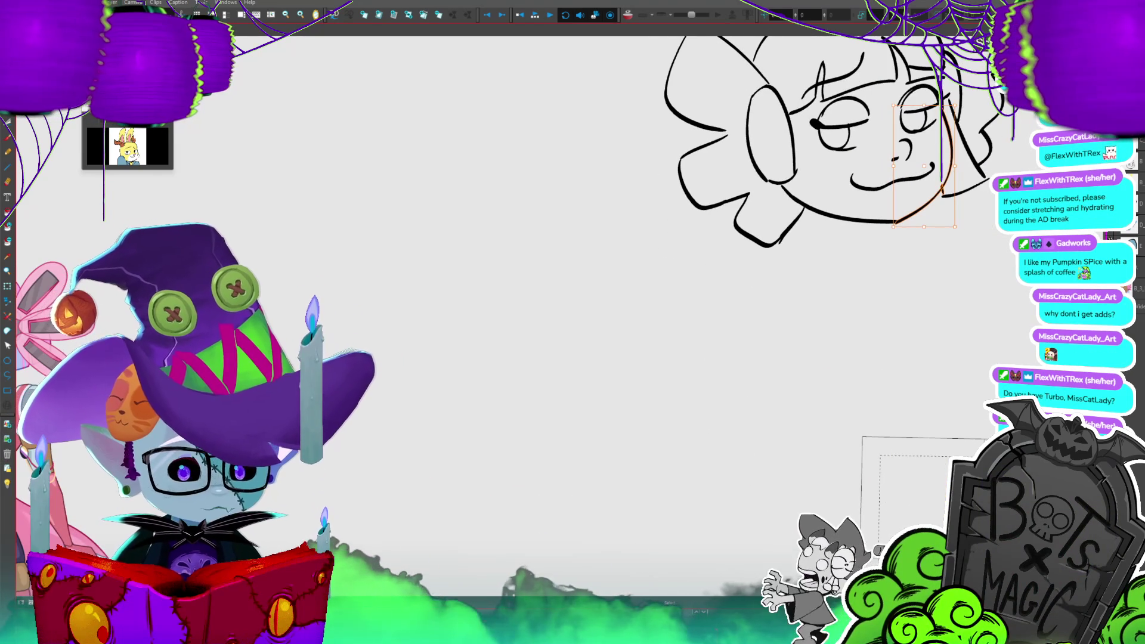
{"action": "key", "text": "Delete"}
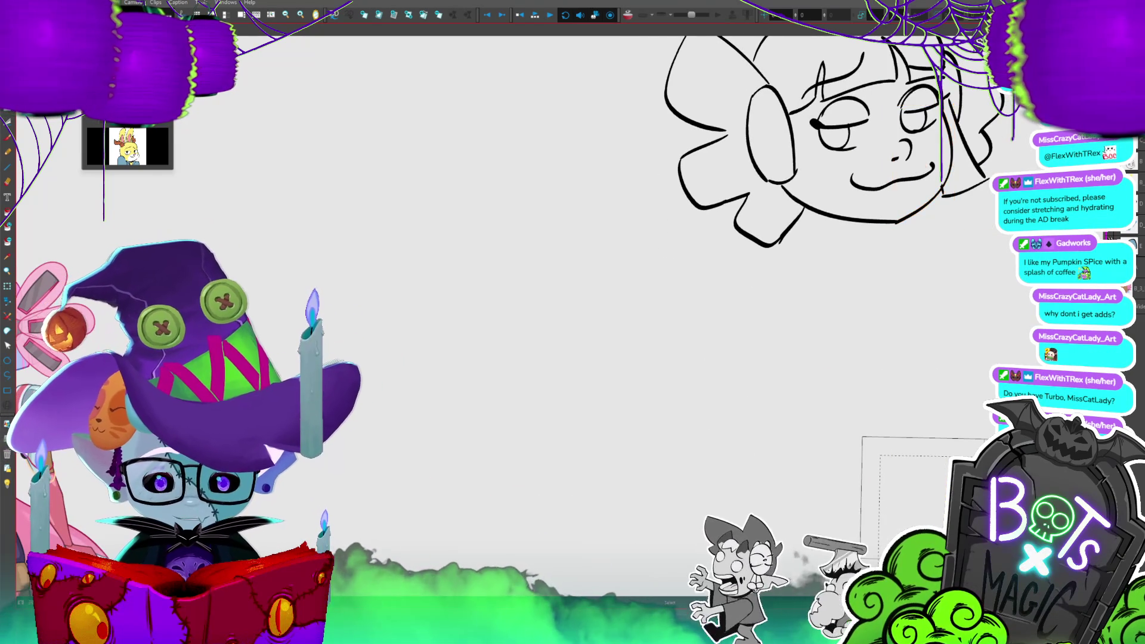
{"action": "left_click_drag", "start_coordinate": [942, 192], "coordinate": [898, 220]}
- Erase stray bits of the cheek stroke, add a short cheek stroke, then sketch and select the right hair line
{"action": "key", "text": "ctrl+minus"}
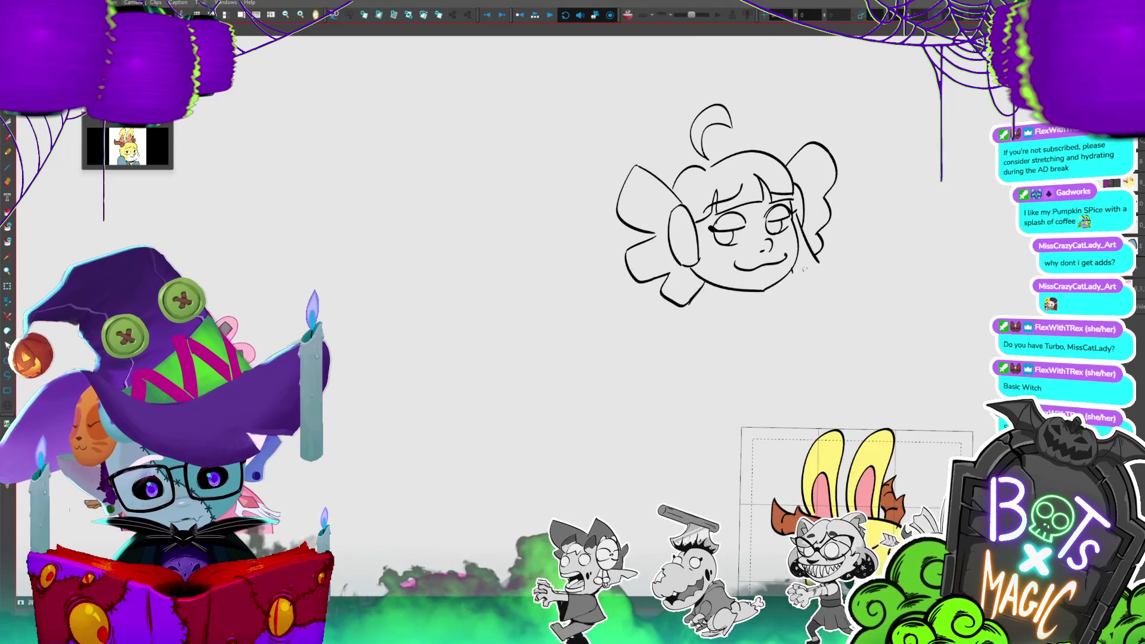
{"action": "left_click_drag", "start_coordinate": [809, 244], "coordinate": [802, 224]}
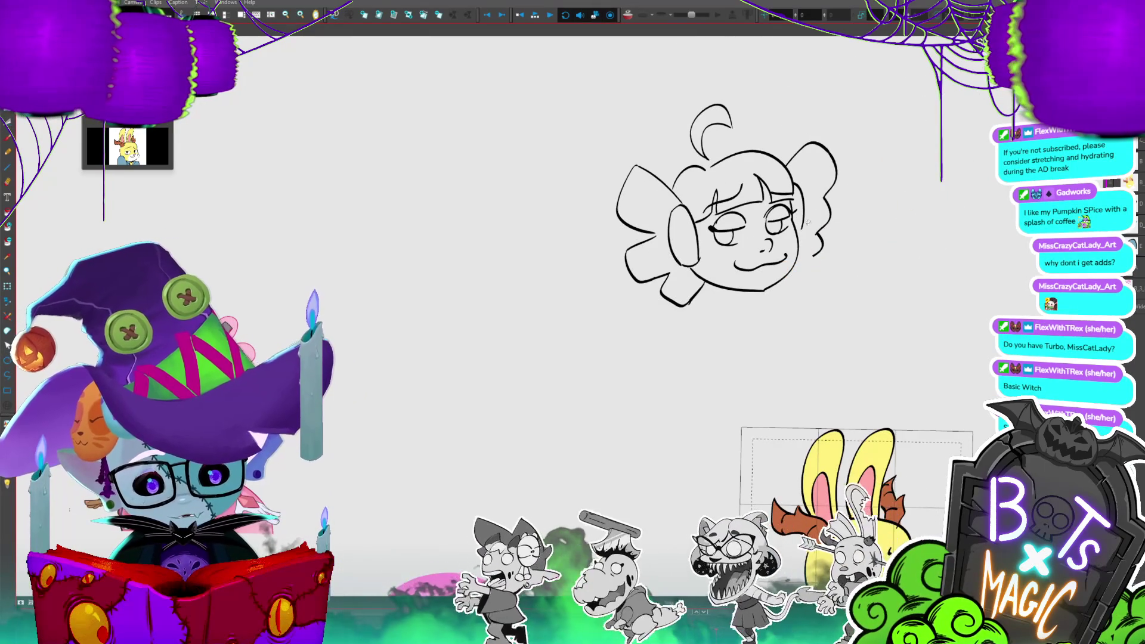
{"action": "left_click_drag", "start_coordinate": [799, 185], "coordinate": [803, 229]}
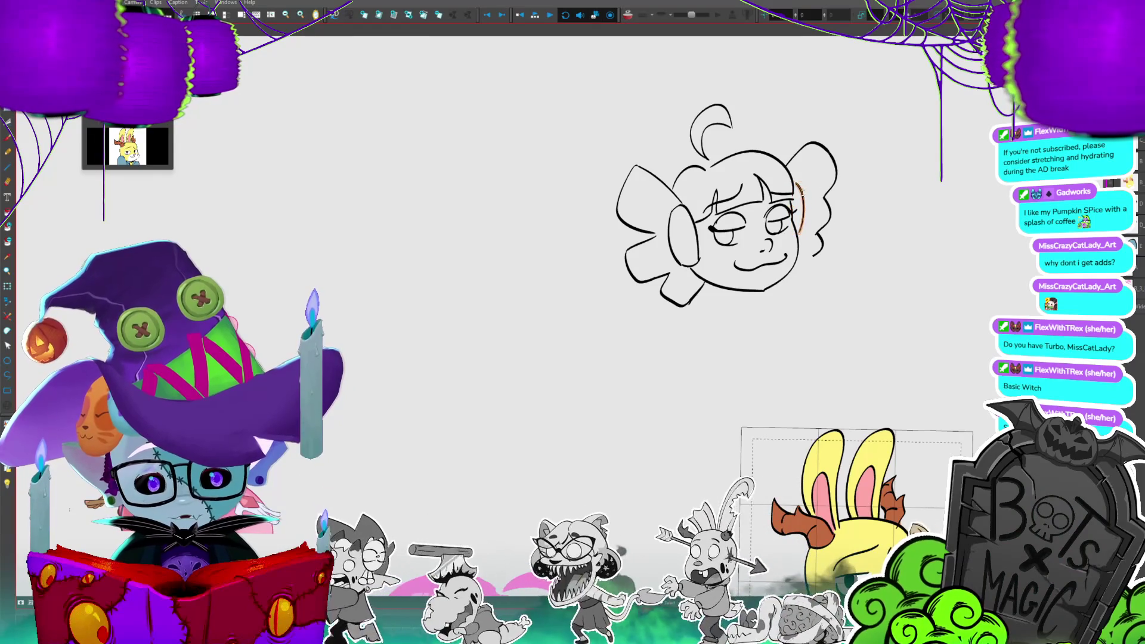
{"action": "left_click_drag", "start_coordinate": [797, 260], "coordinate": [814, 257]}
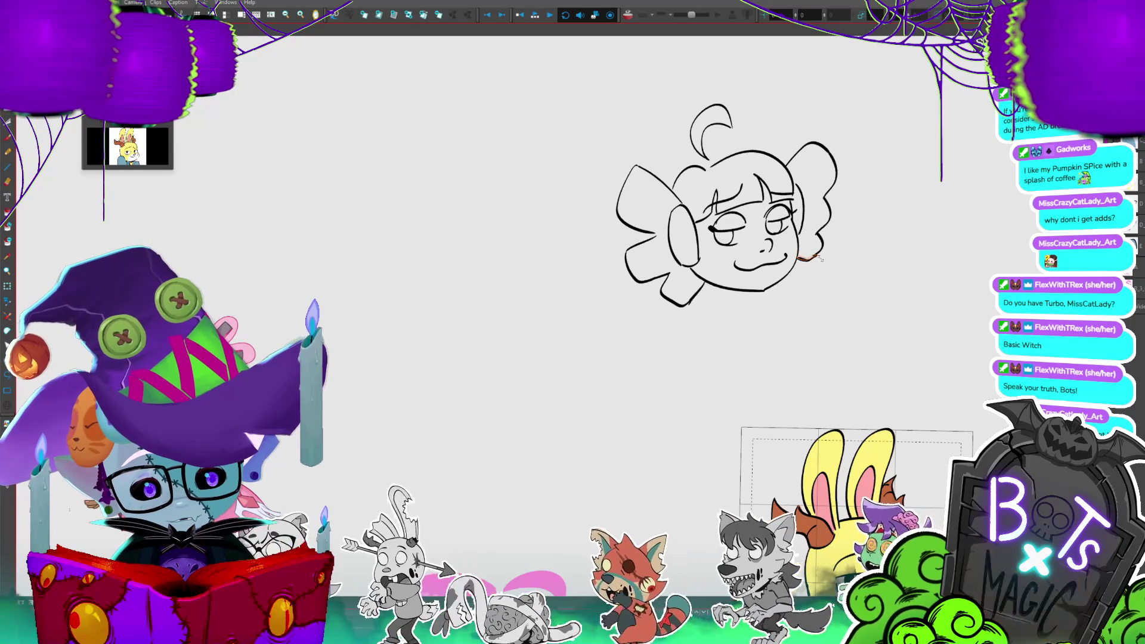
{"action": "left_click_drag", "start_coordinate": [801, 126], "coordinate": [814, 215]}
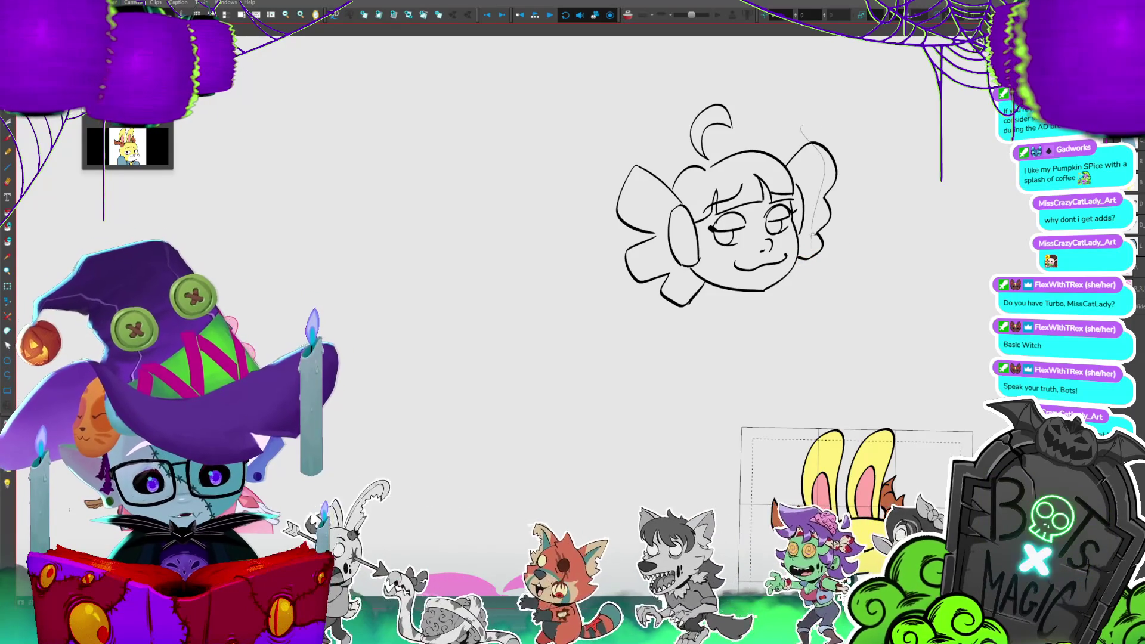
{"action": "left_click_drag", "start_coordinate": [826, 262], "coordinate": [818, 270]}
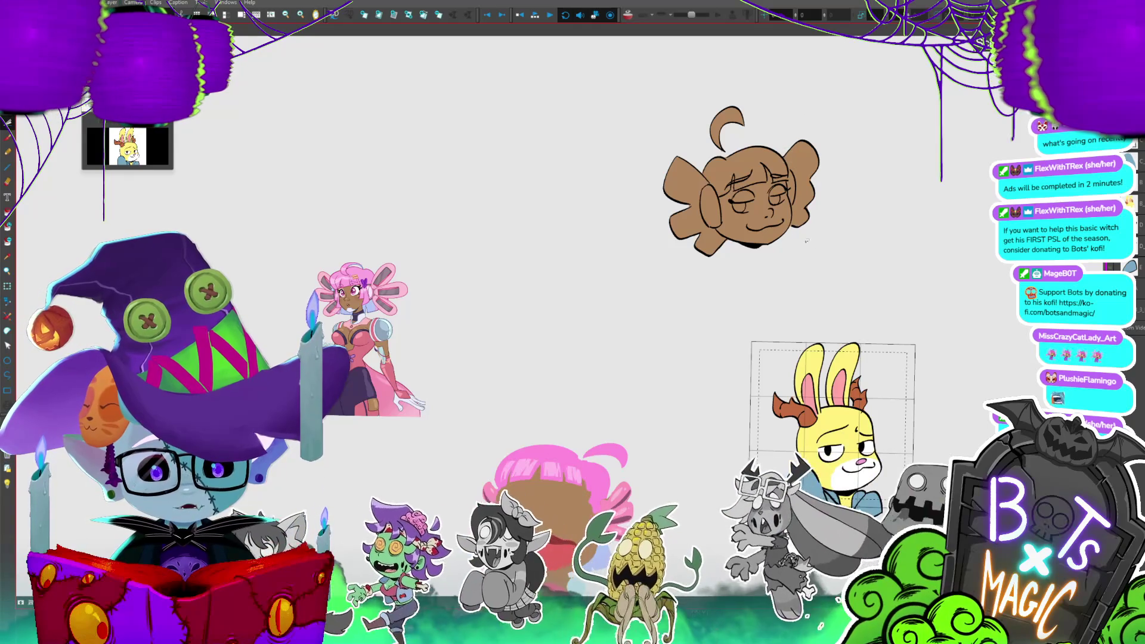
- Select and delete the left bow's outline, then restore it with undo
{"action": "scroll", "coordinate": [740, 239], "scroll_direction": "up", "scroll_amount": 3}
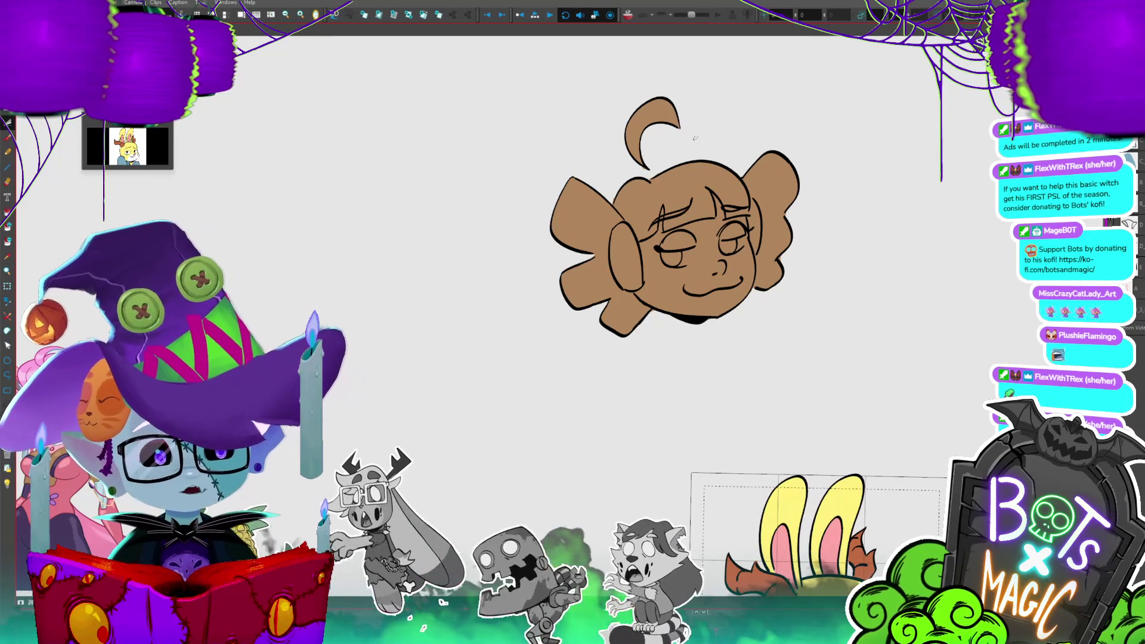
{"action": "scroll", "coordinate": [1121, 28], "scroll_direction": "down", "scroll_amount": 2}
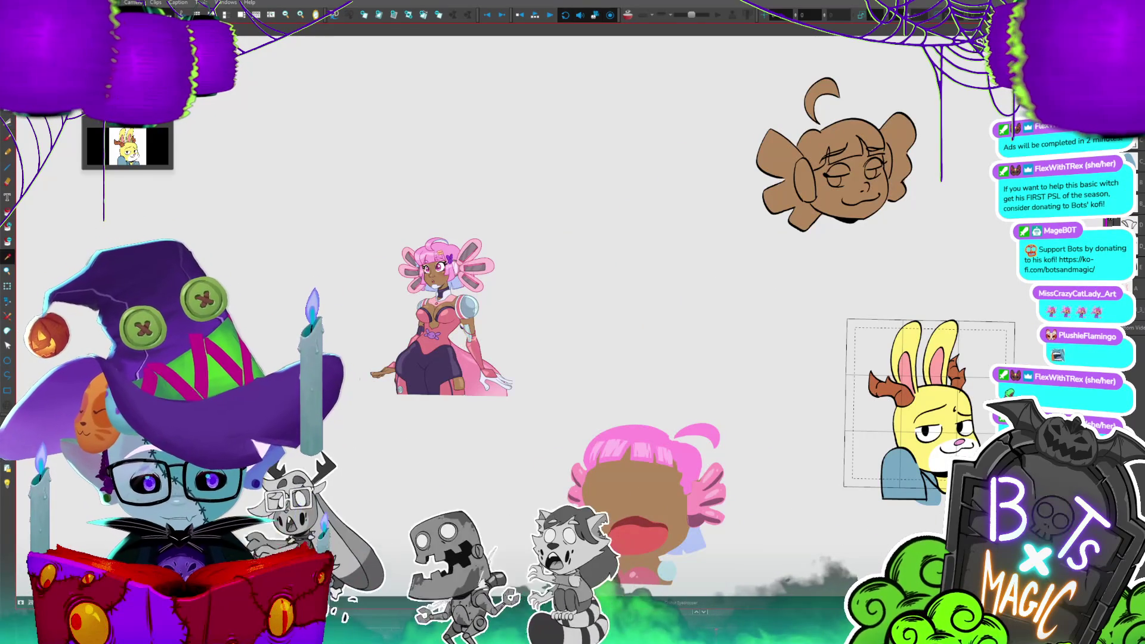
{"action": "scroll", "coordinate": [1121, 28], "scroll_direction": "up", "scroll_amount": 2}
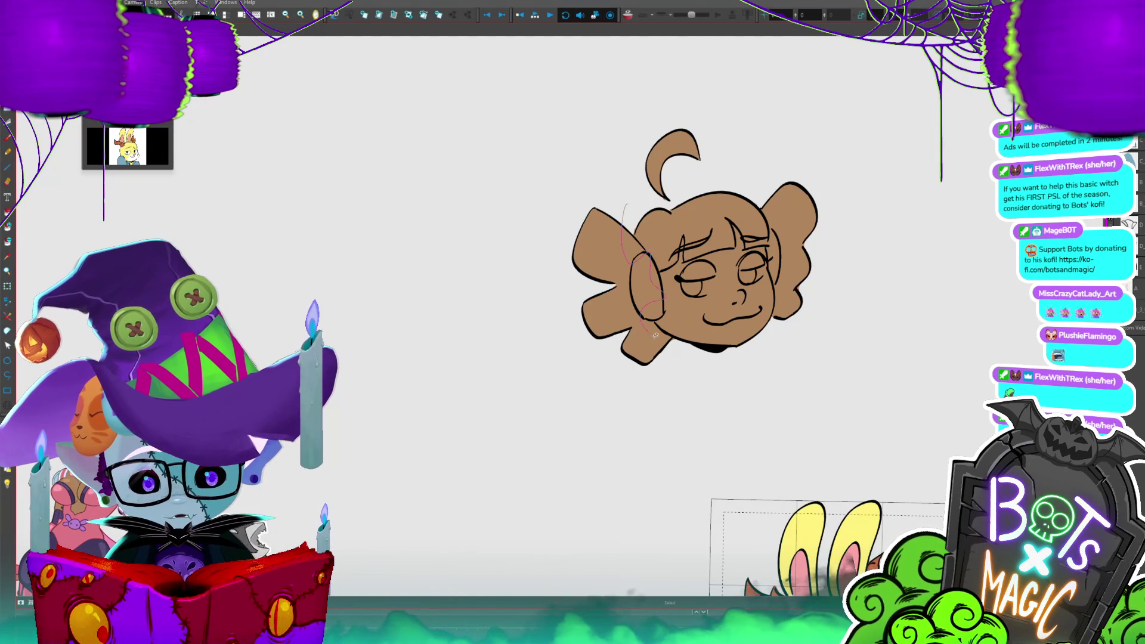
{"action": "left_click_drag", "start_coordinate": [599, 192], "coordinate": [721, 152]}
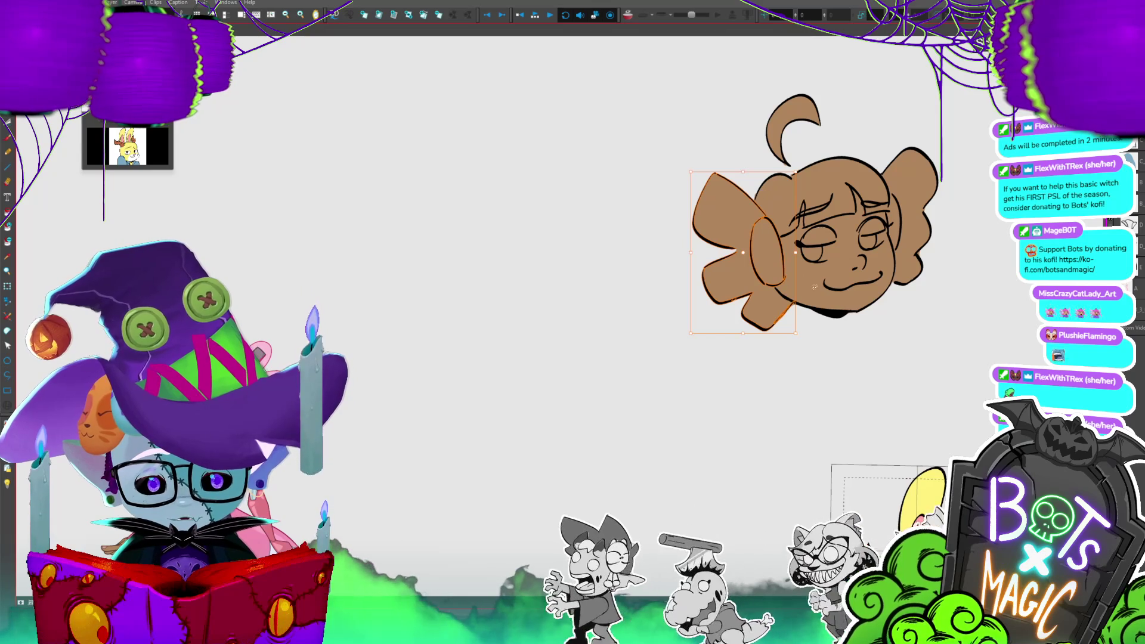
{"action": "key", "text": "Delete"}
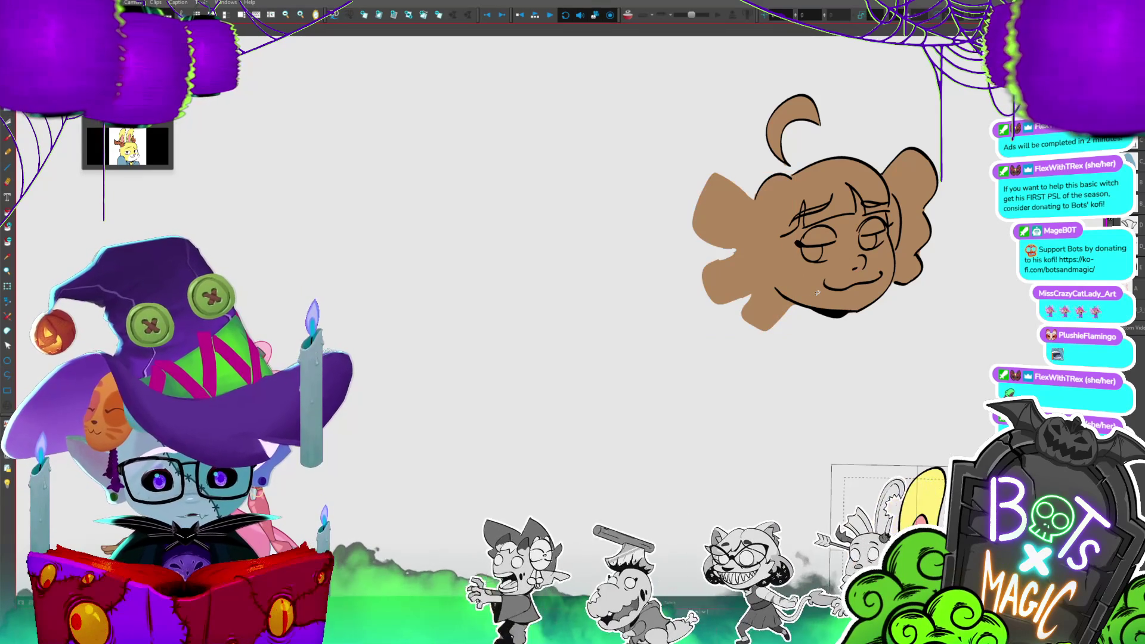
{"action": "key", "text": "ctrl+z"}
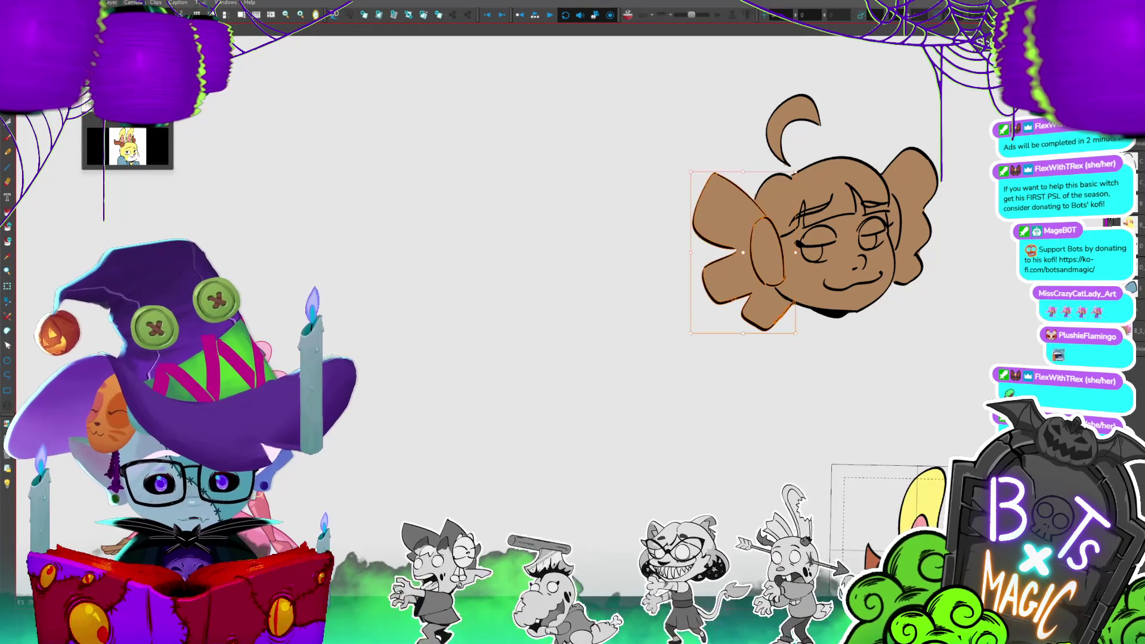
- Replace the lines along the head's lower-left edge with a short pink line, then select the area below the head
{"action": "mouse_move", "coordinate": [746, 299]}
{"action": "left_mouse_down"}
{"action": "mouse_move", "coordinate": [761, 325]}
{"action": "mouse_move", "coordinate": [785, 290]}
{"action": "left_mouse_up"}
{"action": "key", "text": "Delete"}
{"action": "left_click_drag", "start_coordinate": [779, 285], "coordinate": [773, 310]}
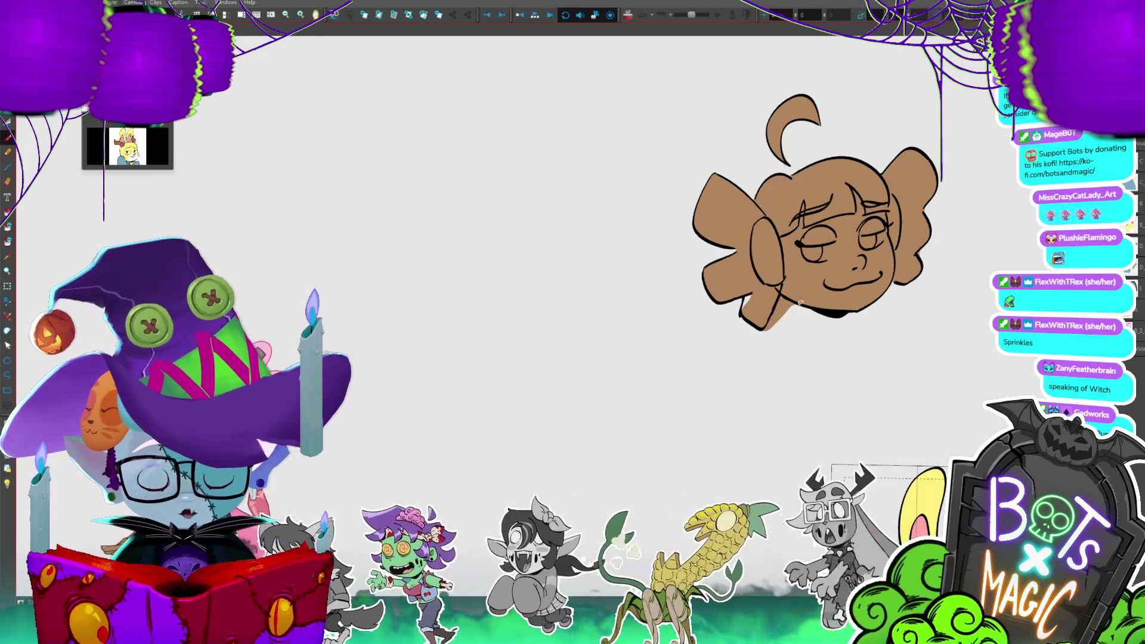
{"action": "mouse_move", "coordinate": [782, 294]}
{"action": "left_mouse_down"}
{"action": "mouse_move", "coordinate": [782, 318]}
{"action": "mouse_move", "coordinate": [766, 325]}
{"action": "left_mouse_up"}
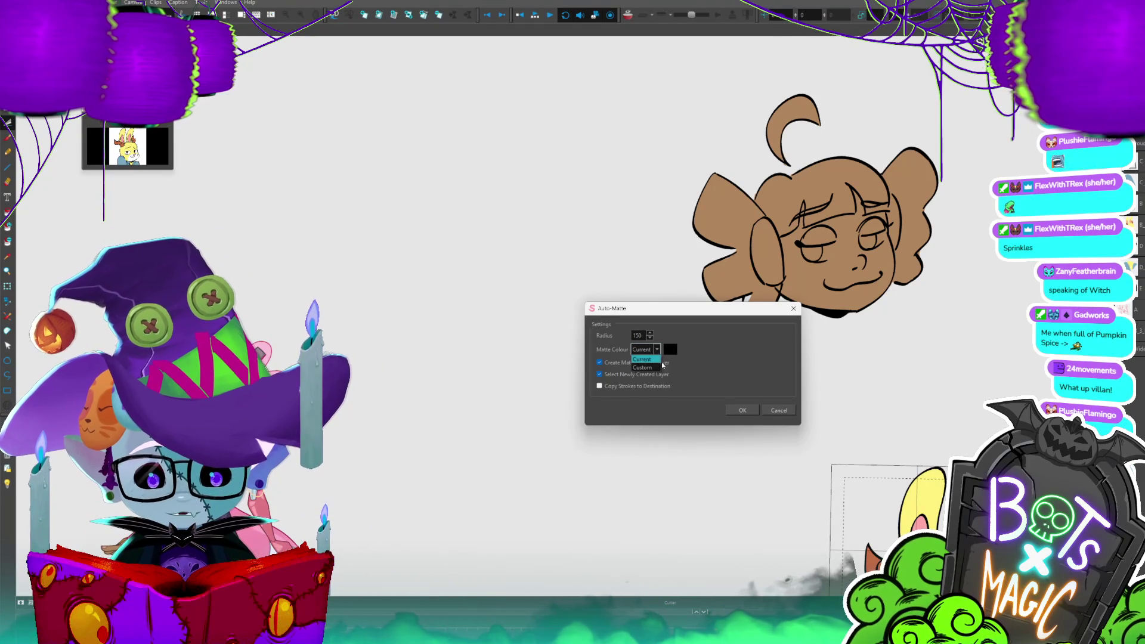
- Close the Auto-Matte dialog without applying and reposition the head lower in view
{"action": "left_click", "coordinate": [776, 411]}
{"action": "left_click_drag", "start_coordinate": [738, 396], "coordinate": [844, 337]}
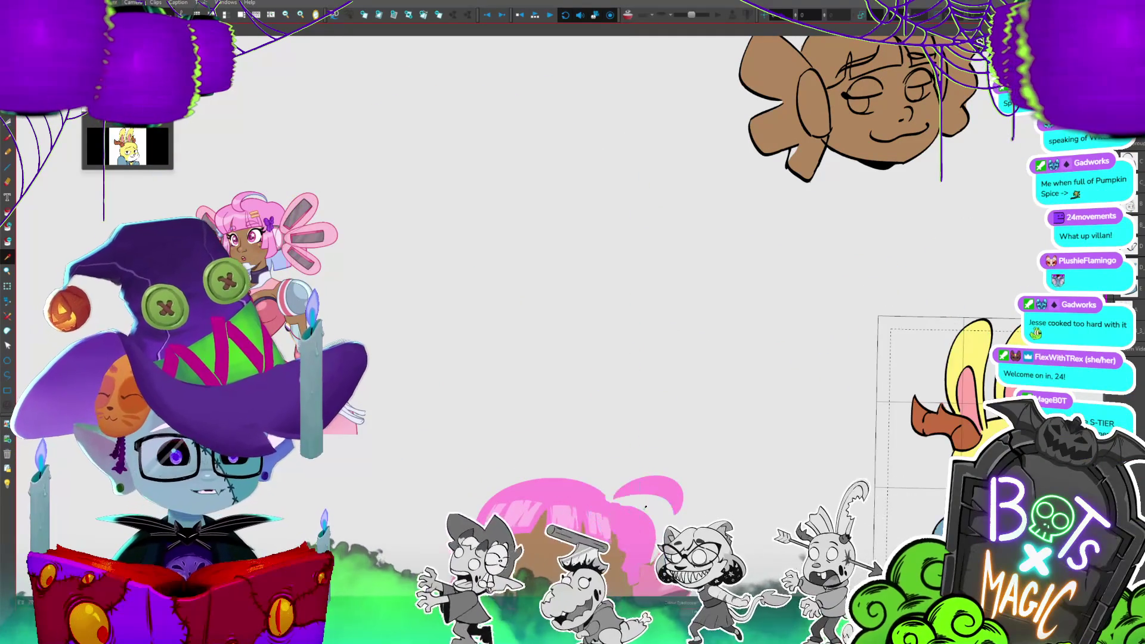
{"action": "left_click_drag", "start_coordinate": [444, 241], "coordinate": [433, 346]}
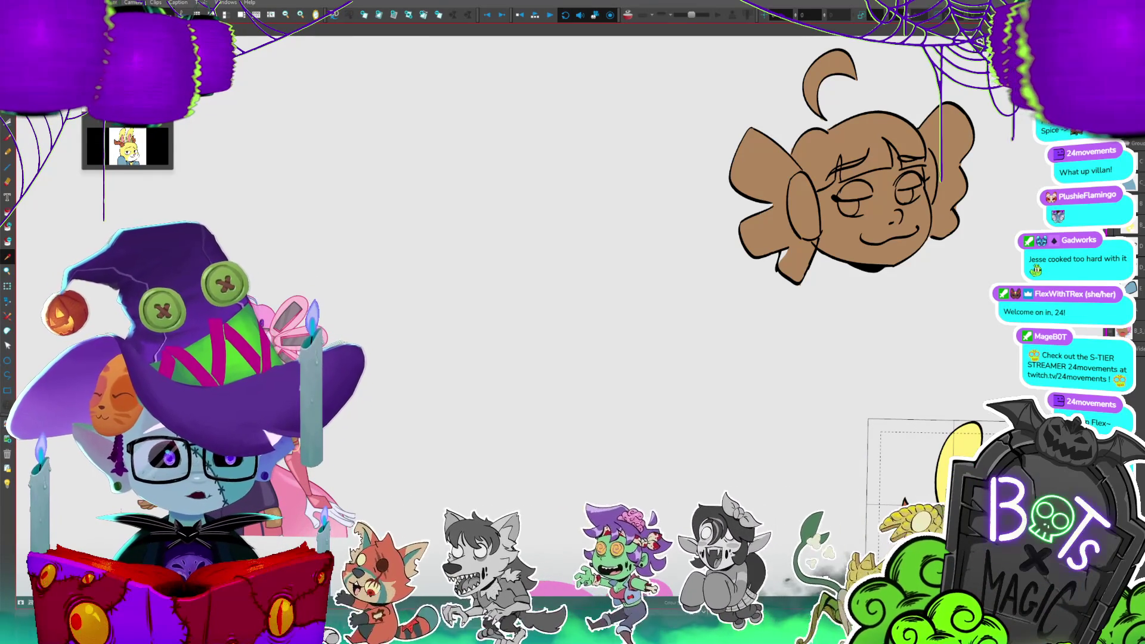
- Save the project, apply a pink matte to the left bow, and fade the other layers
{"action": "key", "text": "ctrl+s"}
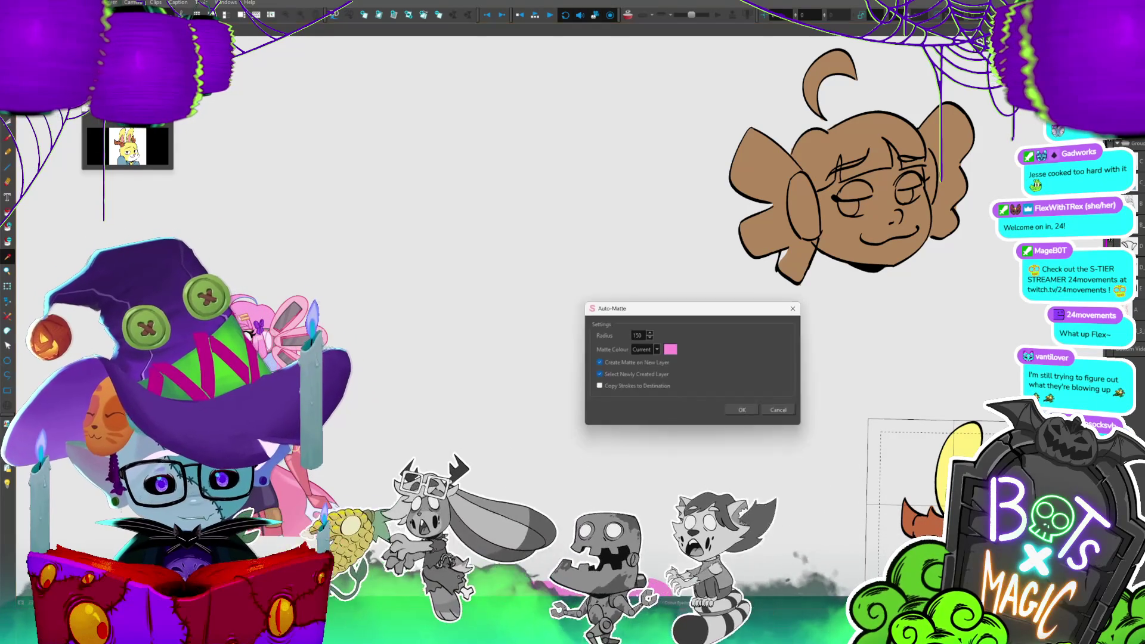
{"action": "left_click", "coordinate": [742, 410]}
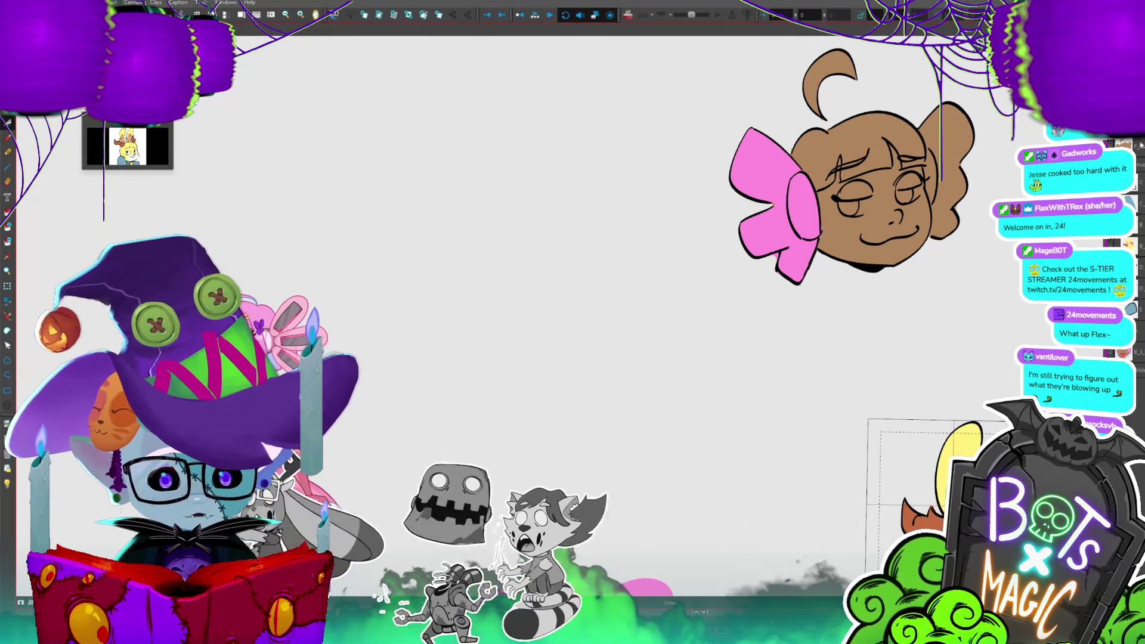
{"action": "left_click", "coordinate": [6, 480]}
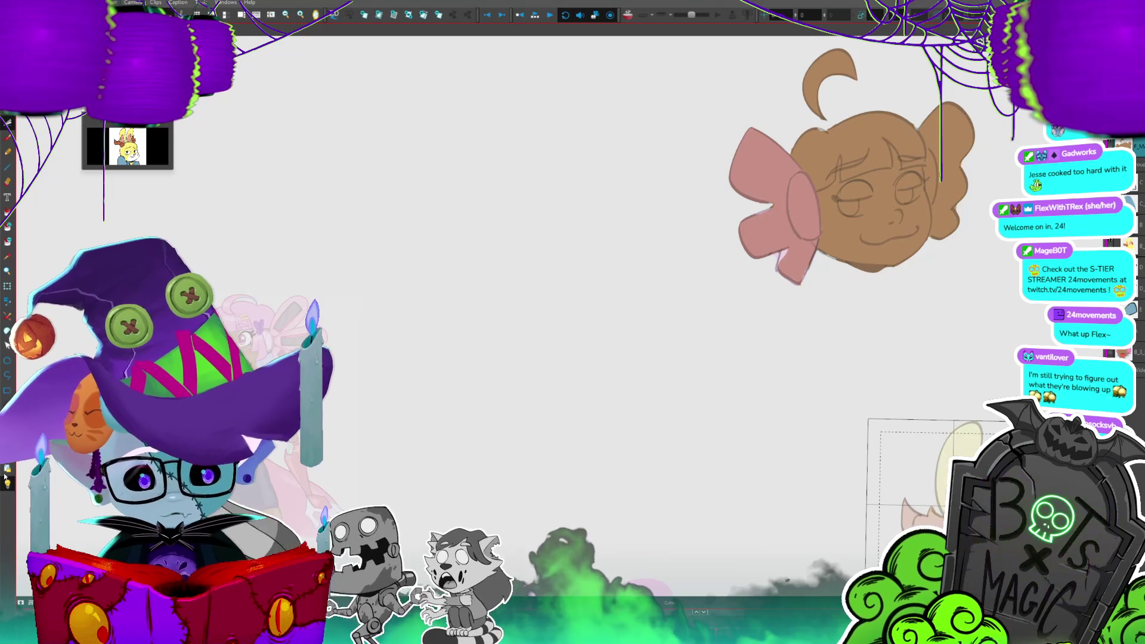
- Remove the pink bow fill from this layer, then delete and restore the right puff's line art
{"action": "mouse_move", "coordinate": [792, 156]}
{"action": "left_mouse_down"}
{"action": "mouse_move", "coordinate": [817, 242]}
{"action": "mouse_move", "coordinate": [745, 66]}
{"action": "left_mouse_up"}
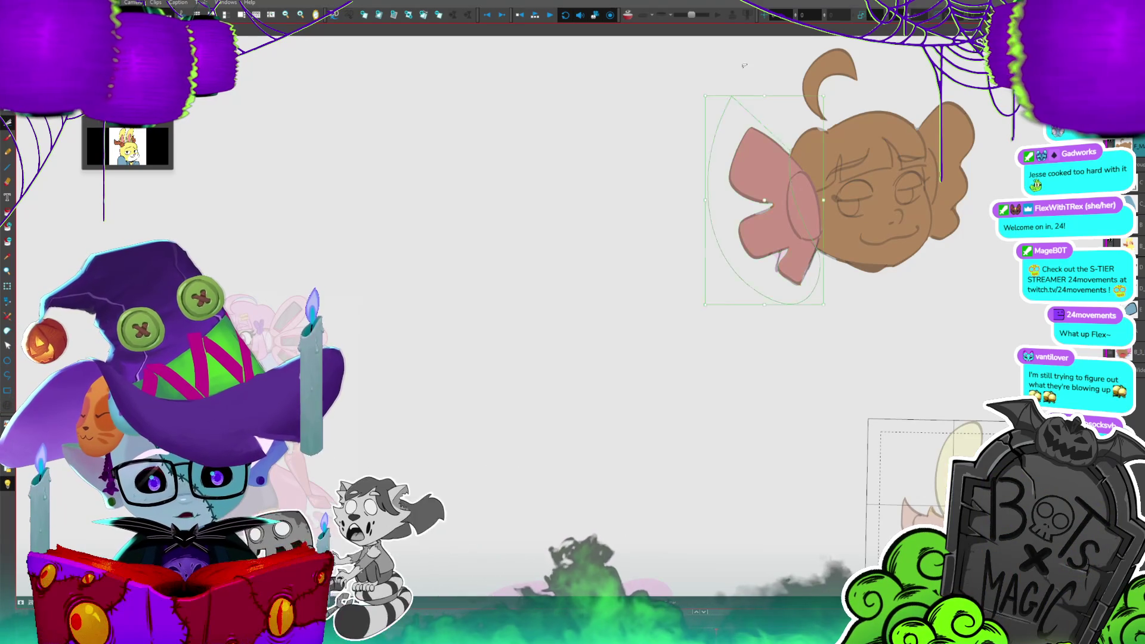
{"action": "key", "text": "Delete"}
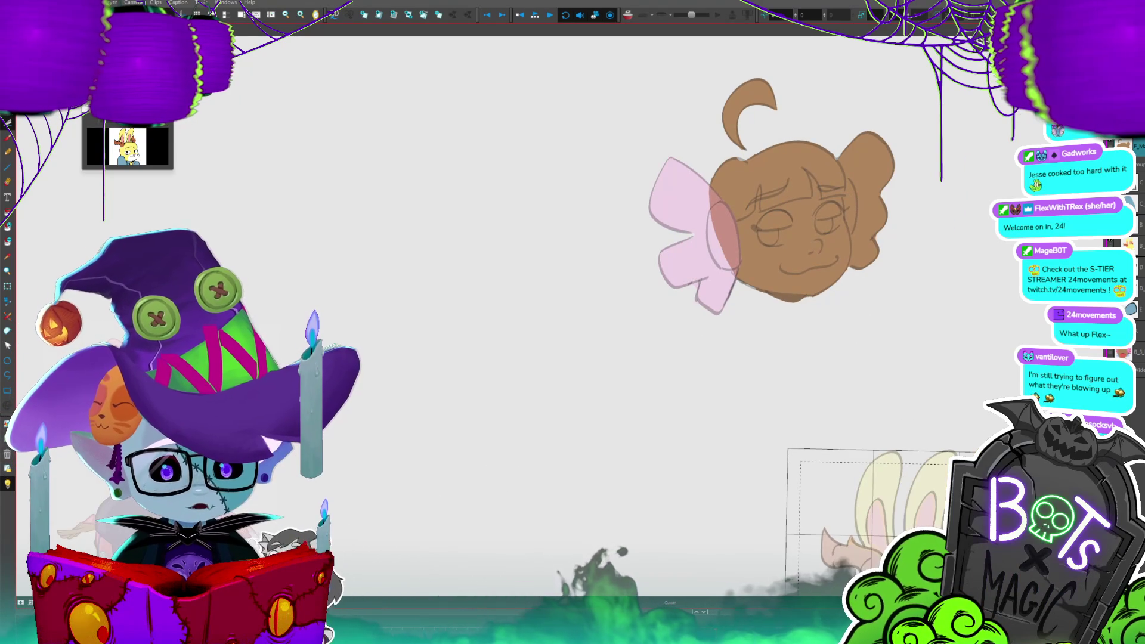
{"action": "mouse_move", "coordinate": [854, 208]}
{"action": "left_mouse_down"}
{"action": "mouse_move", "coordinate": [848, 179]}
{"action": "mouse_move", "coordinate": [871, 271]}
{"action": "left_mouse_up"}
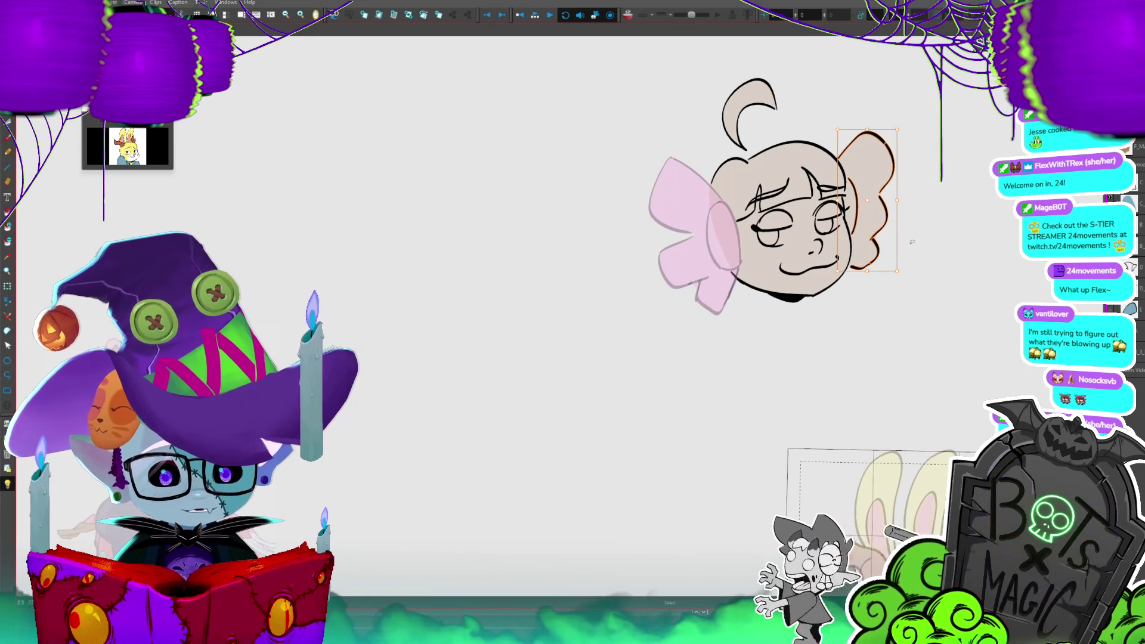
{"action": "key", "text": "Delete"}
{"action": "key", "text": "ctrl+z"}
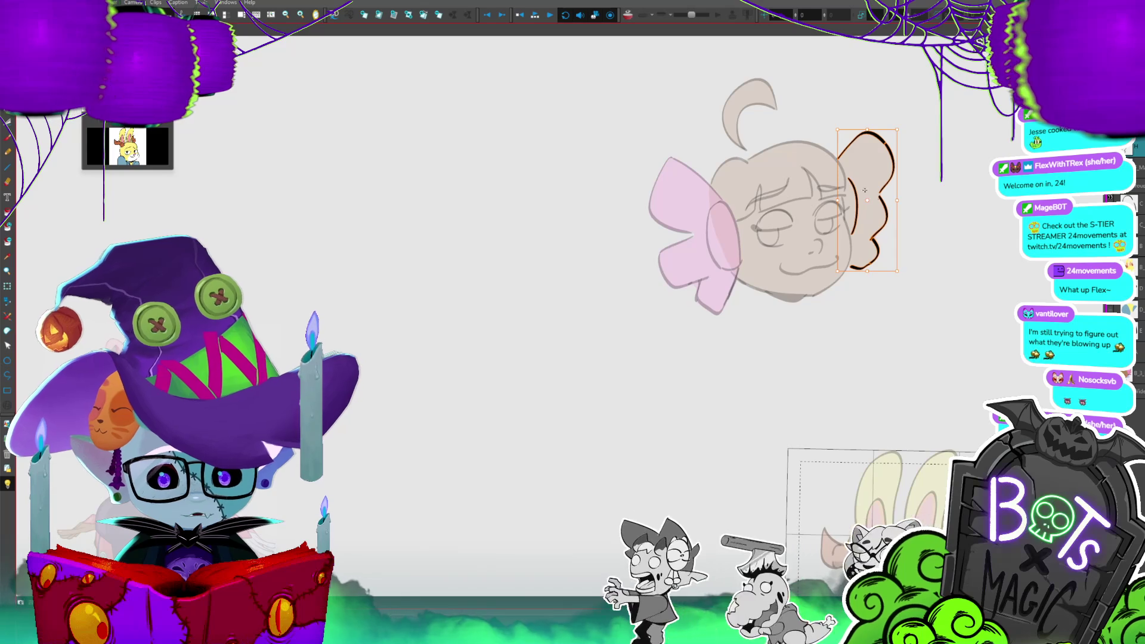
{"action": "key", "text": "Escape"}
- Matte the right bow's arc stroke pink, then reopen Auto-Matte on the right bow's outline layer
{"action": "left_click", "coordinate": [830, 238]}
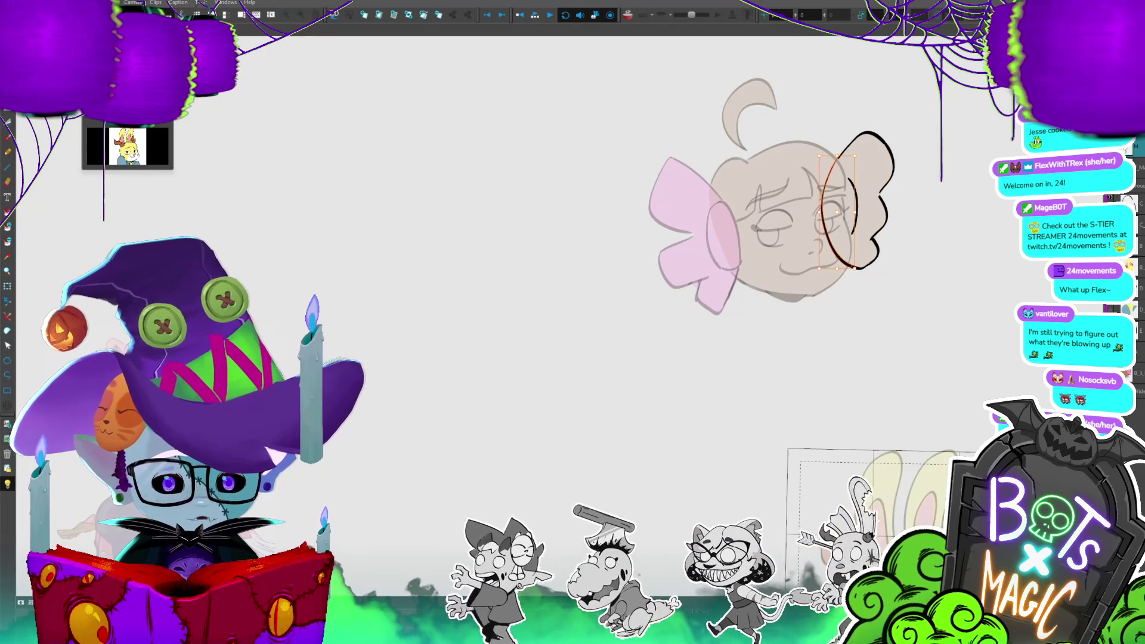
{"action": "key", "text": "ctrl+shift+m"}
{"action": "key", "text": "Return"}
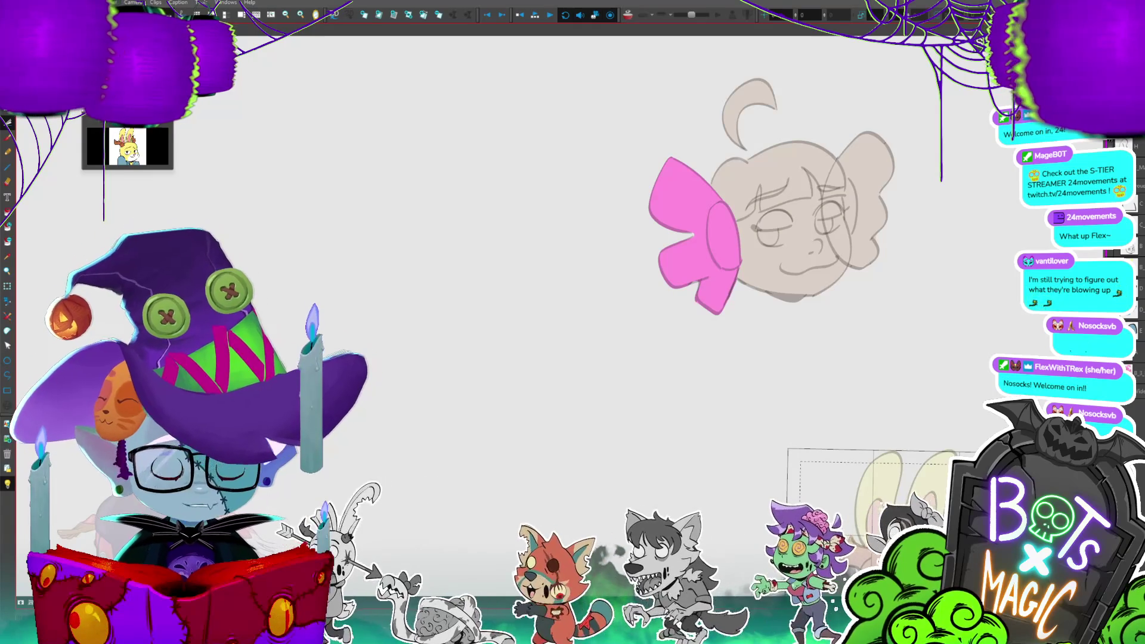
{"action": "key", "text": "slash"}
{"action": "key", "text": "ctrl+m"}
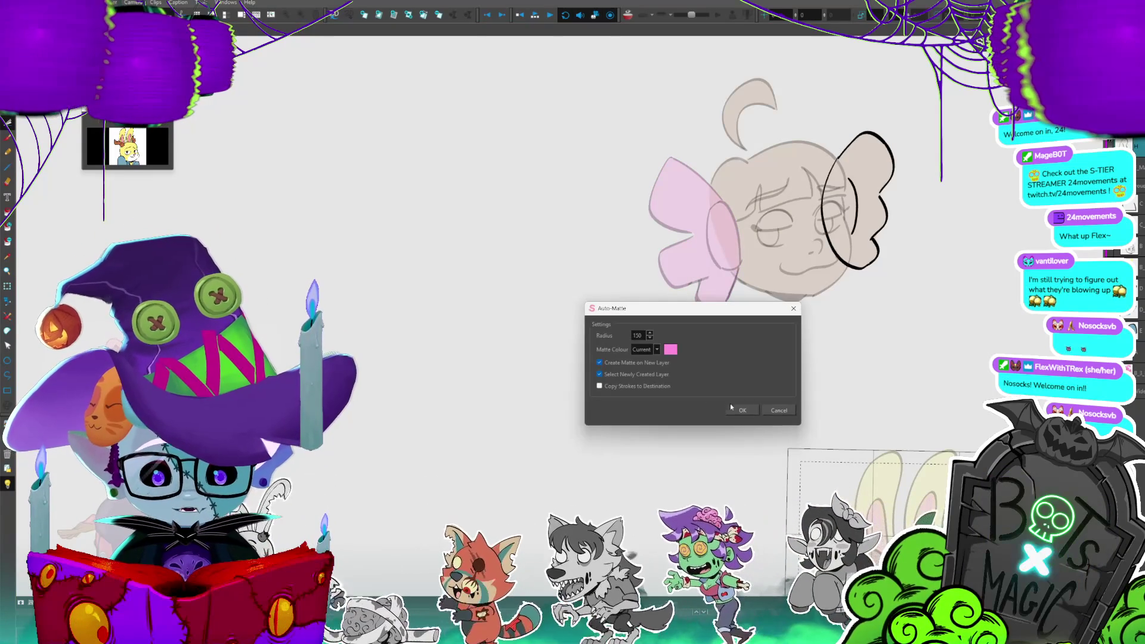
- Confirm the right bow's pink matte, then try a brown head fill and undo it to keep the bow pink
{"action": "left_click", "coordinate": [740, 410]}
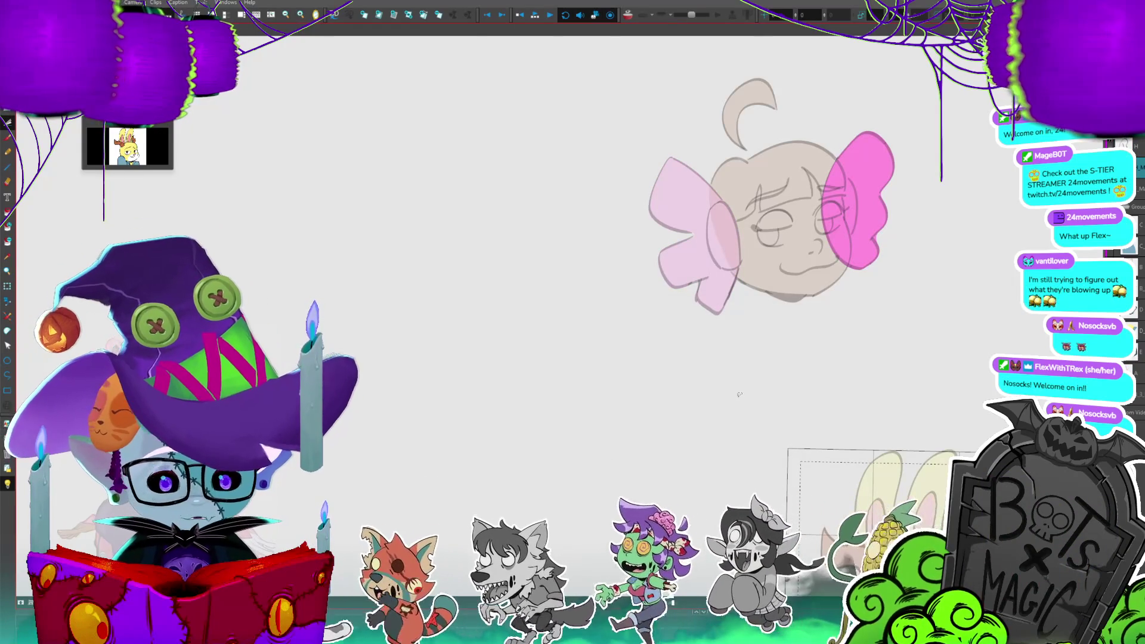
{"action": "left_click_drag", "start_coordinate": [740, 394], "coordinate": [670, 421]}
{"action": "left_click", "coordinate": [769, 188]}
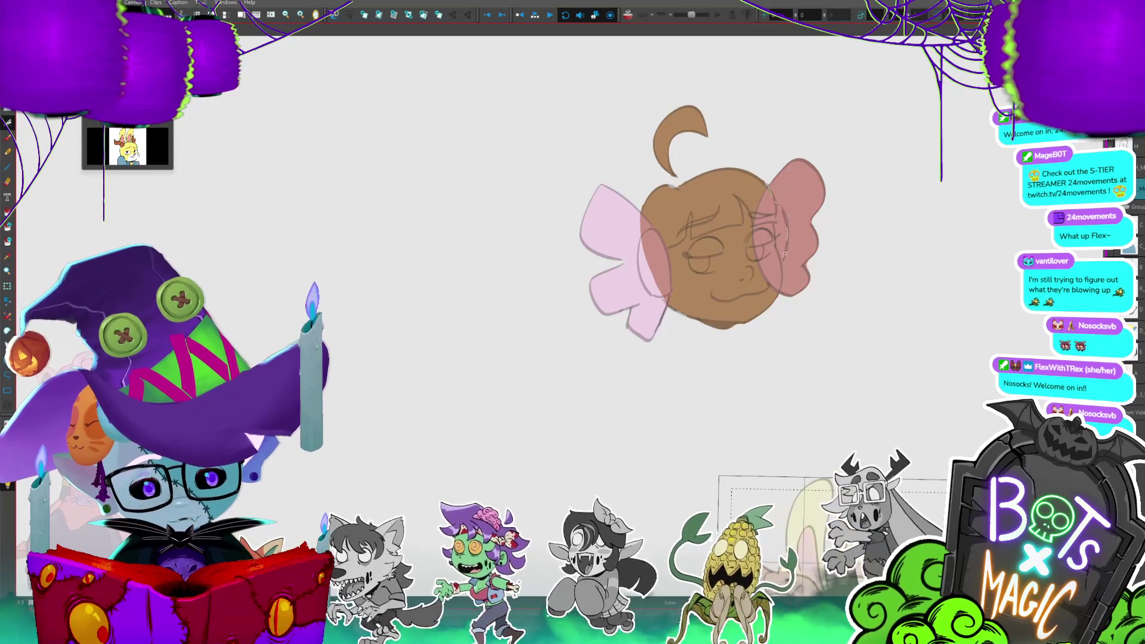
{"action": "key", "text": "ctrl+z"}
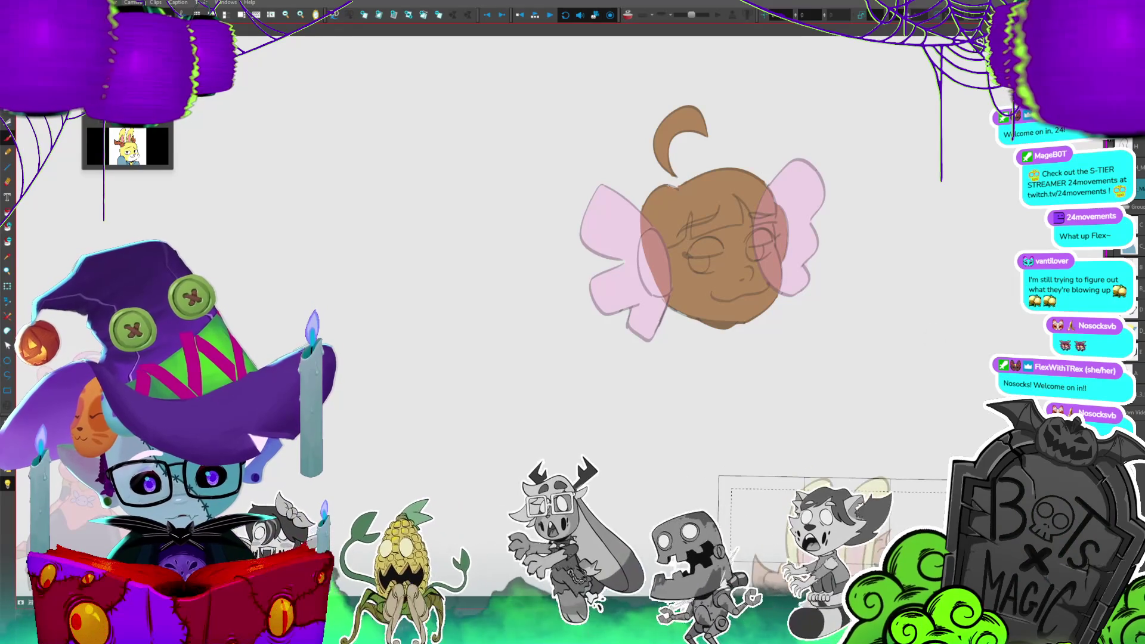
{"action": "key", "text": "2"}
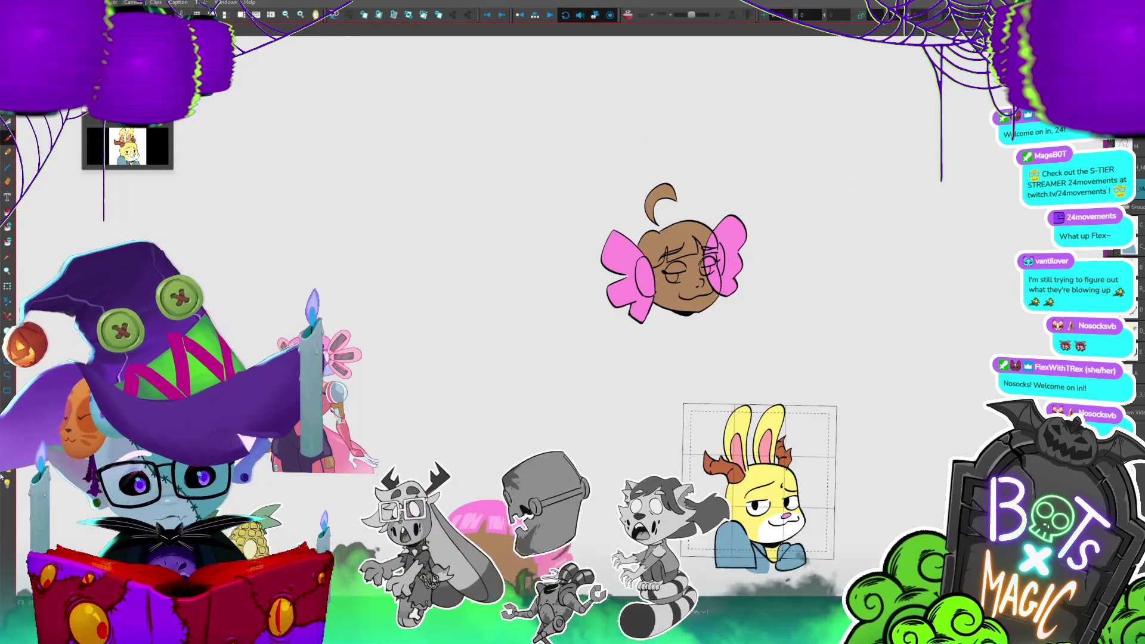
{"action": "key", "text": "2"}
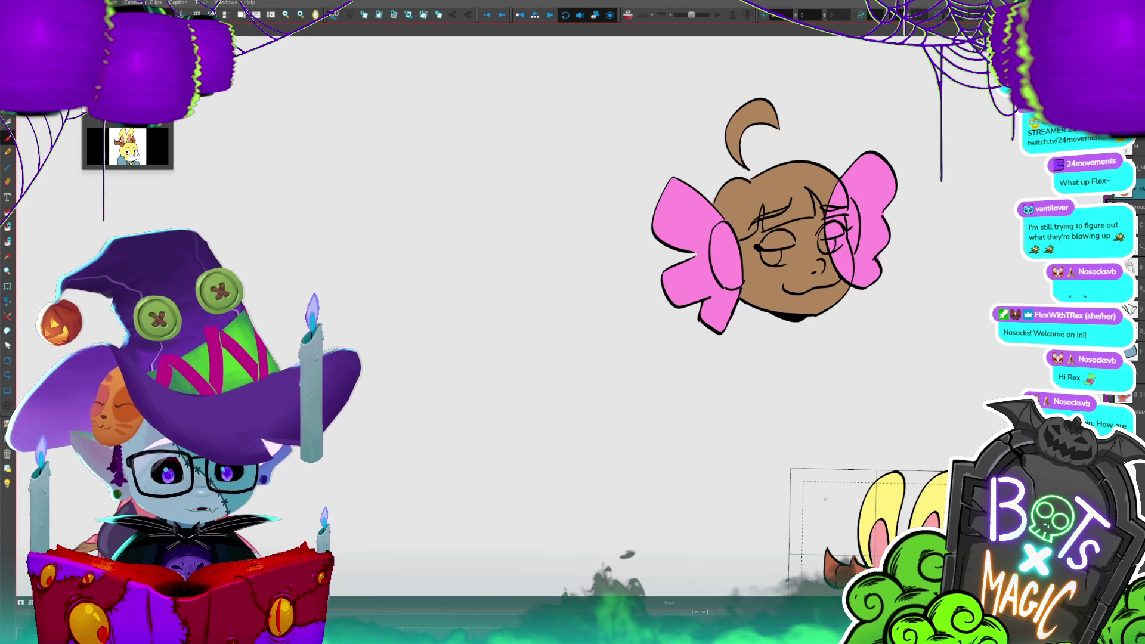
- Undo the pink bow fills over both sides of the face, then shift the head left and zoom out
{"action": "scroll", "coordinate": [737, 263], "scroll_direction": "up", "scroll_amount": 1}
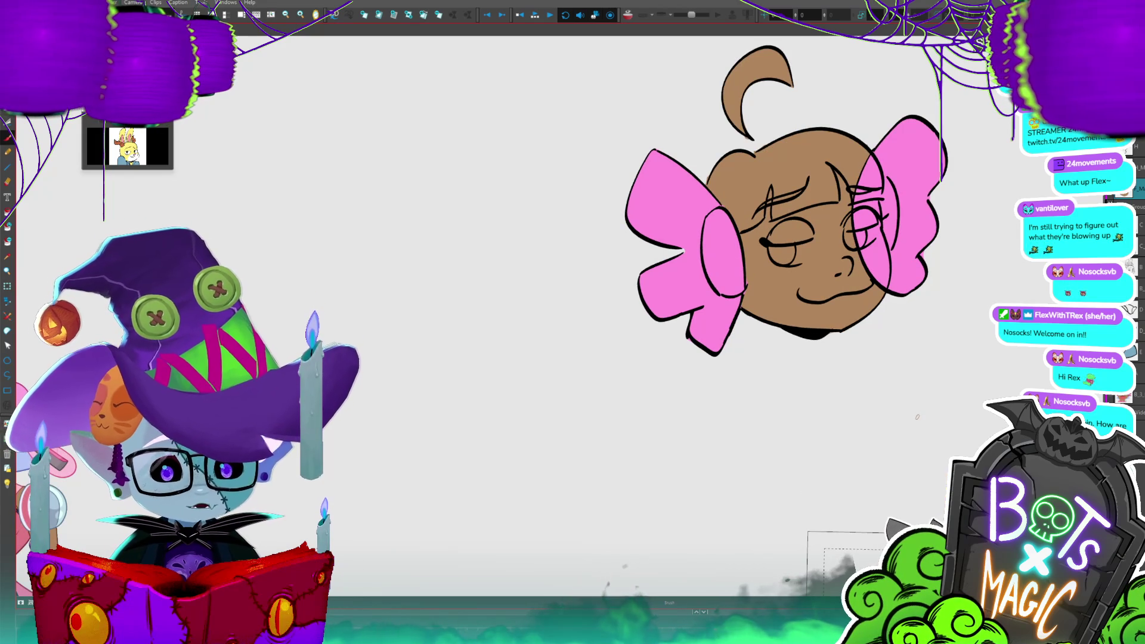
{"action": "key", "text": "ctrl+z"}
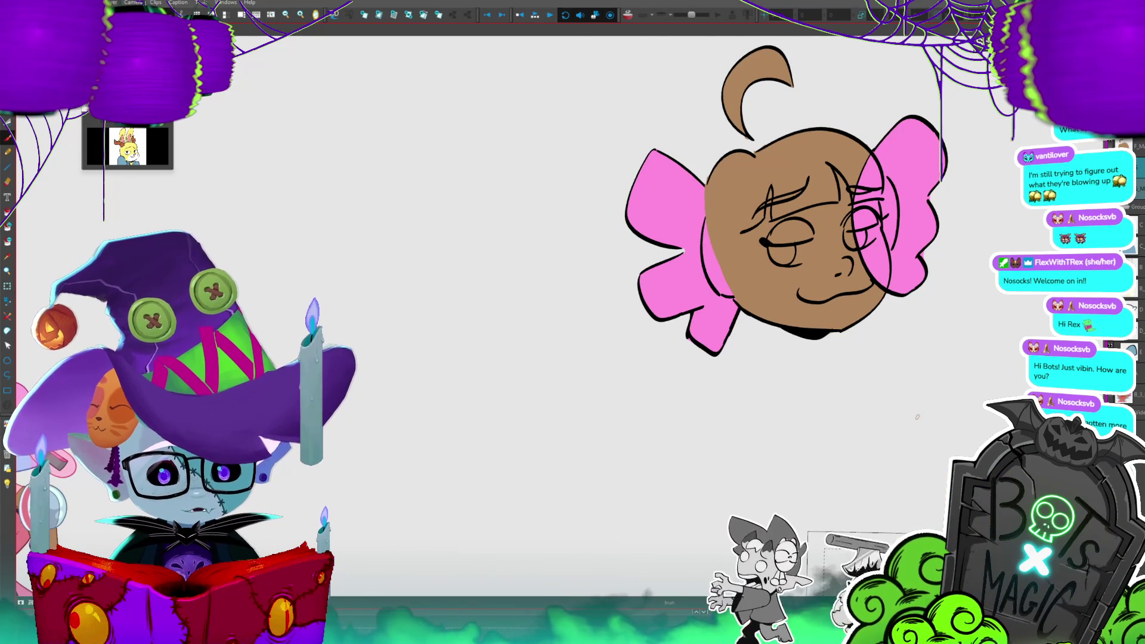
{"action": "key", "text": "ctrl+y"}
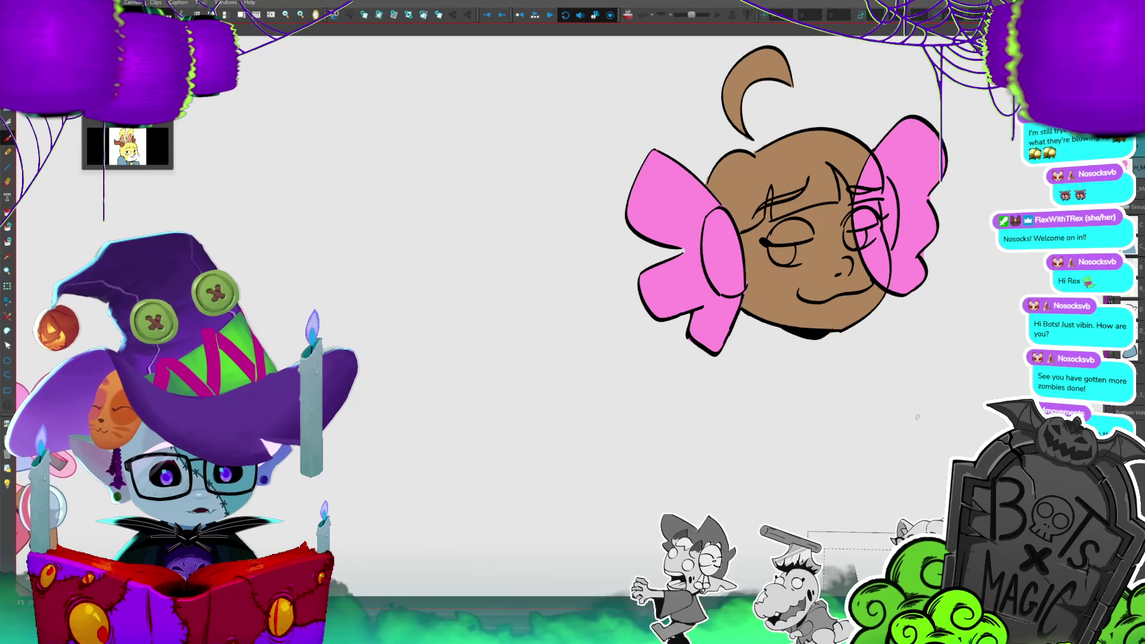
{"action": "key", "text": "ctrl+z"}
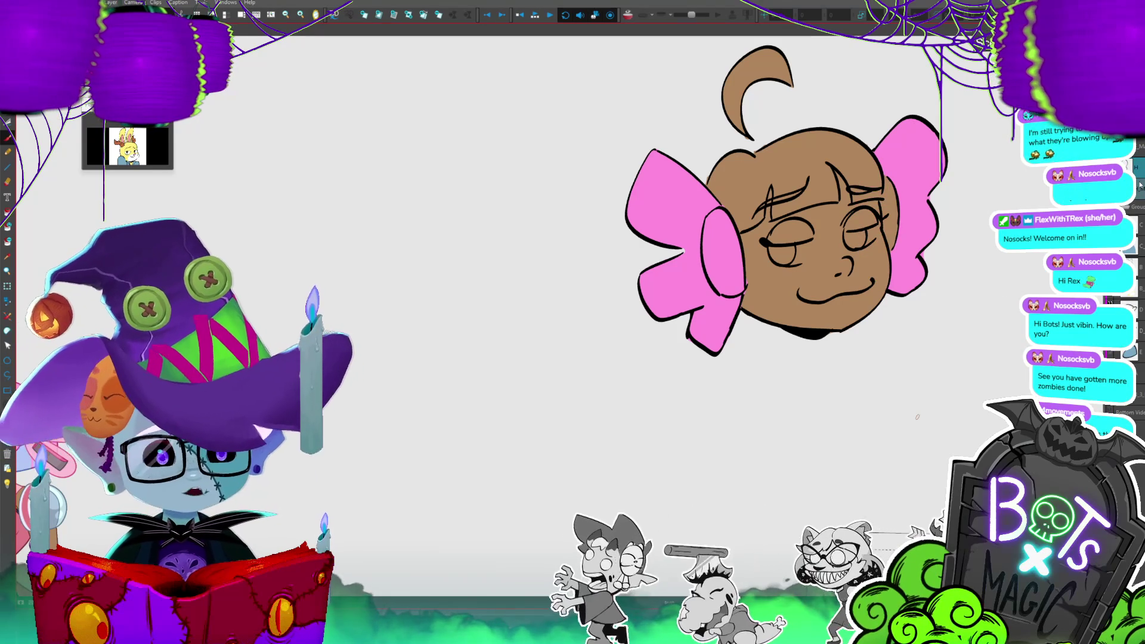
{"action": "left_click_drag", "start_coordinate": [917, 417], "coordinate": [855, 422]}
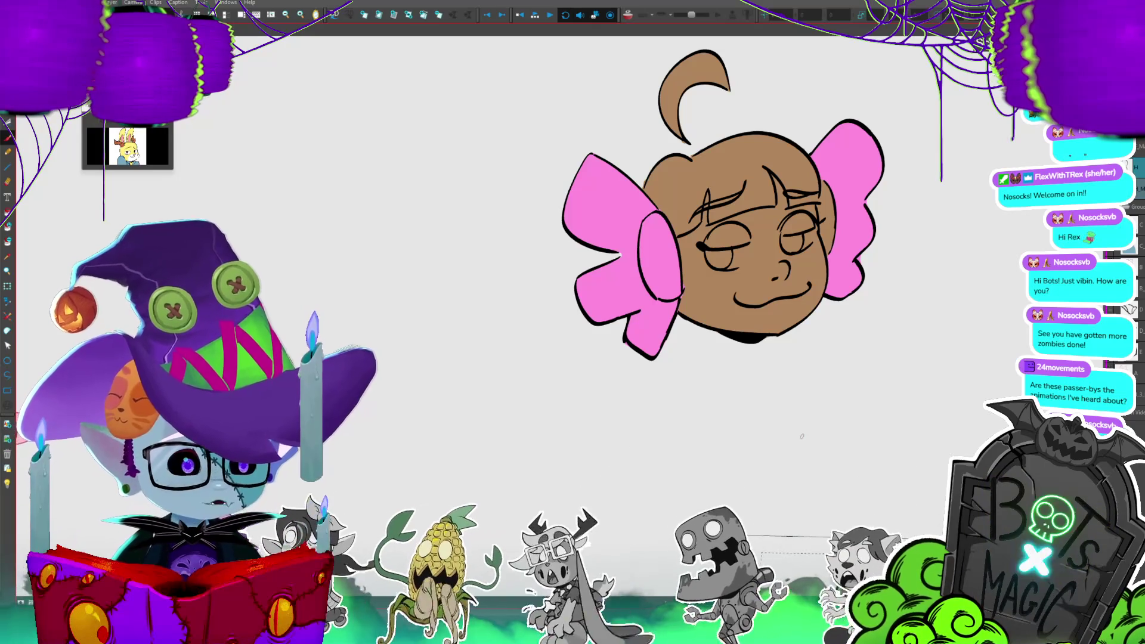
{"action": "left_click_drag", "start_coordinate": [829, 382], "coordinate": [808, 398]}
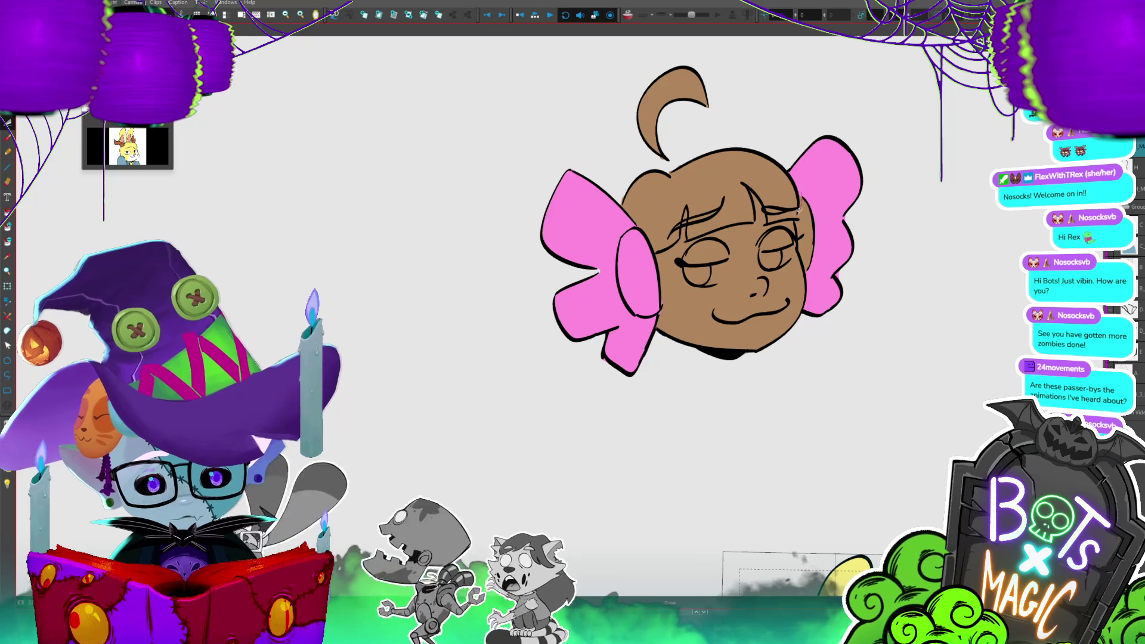
{"action": "key", "text": "2"}
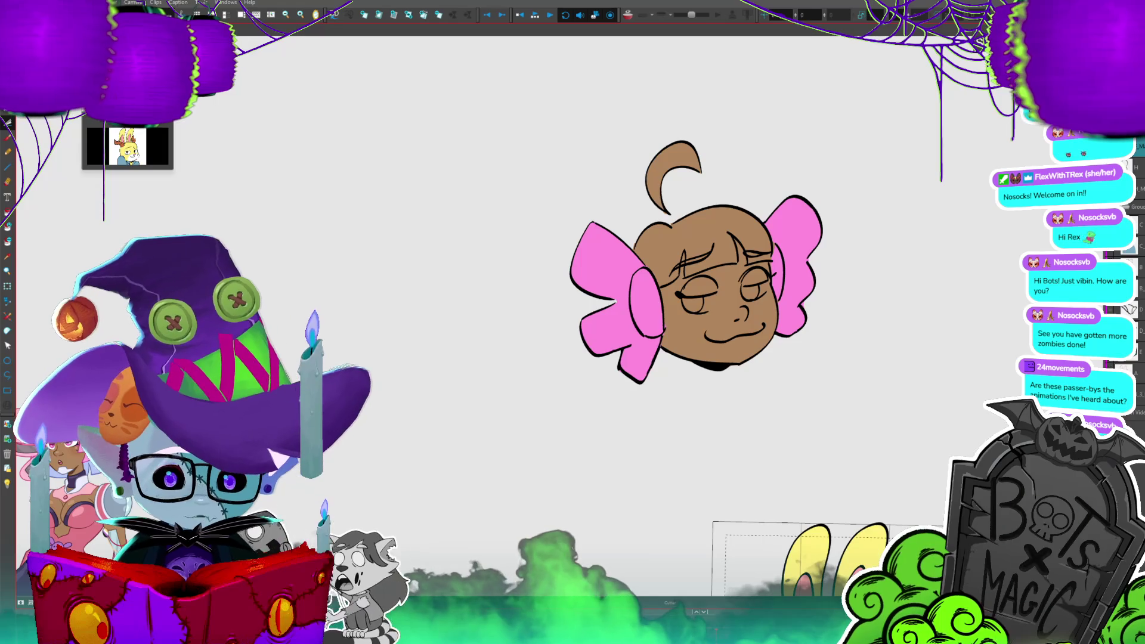
- Draw the bangs line above the right eye and fill it pink, discarding the large hair arc and its fill
{"action": "mouse_move", "coordinate": [773, 258]}
{"action": "left_mouse_down"}
{"action": "mouse_move", "coordinate": [754, 263]}
{"action": "mouse_move", "coordinate": [729, 232]}
{"action": "mouse_move", "coordinate": [687, 276]}
{"action": "left_mouse_up"}
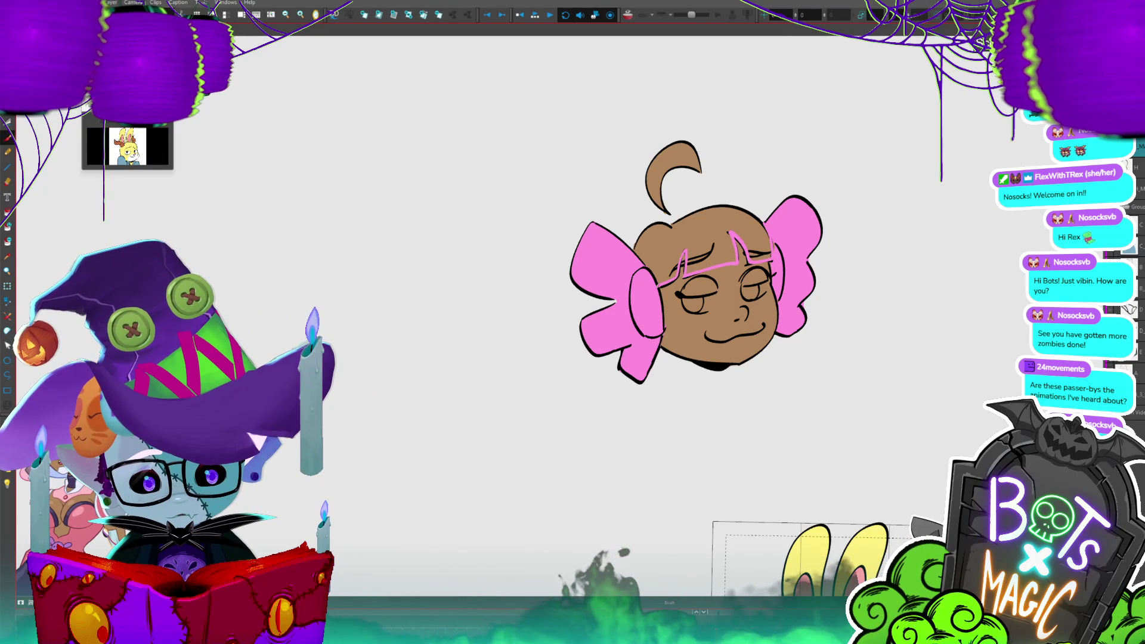
{"action": "left_click_drag", "start_coordinate": [592, 222], "coordinate": [789, 145]}
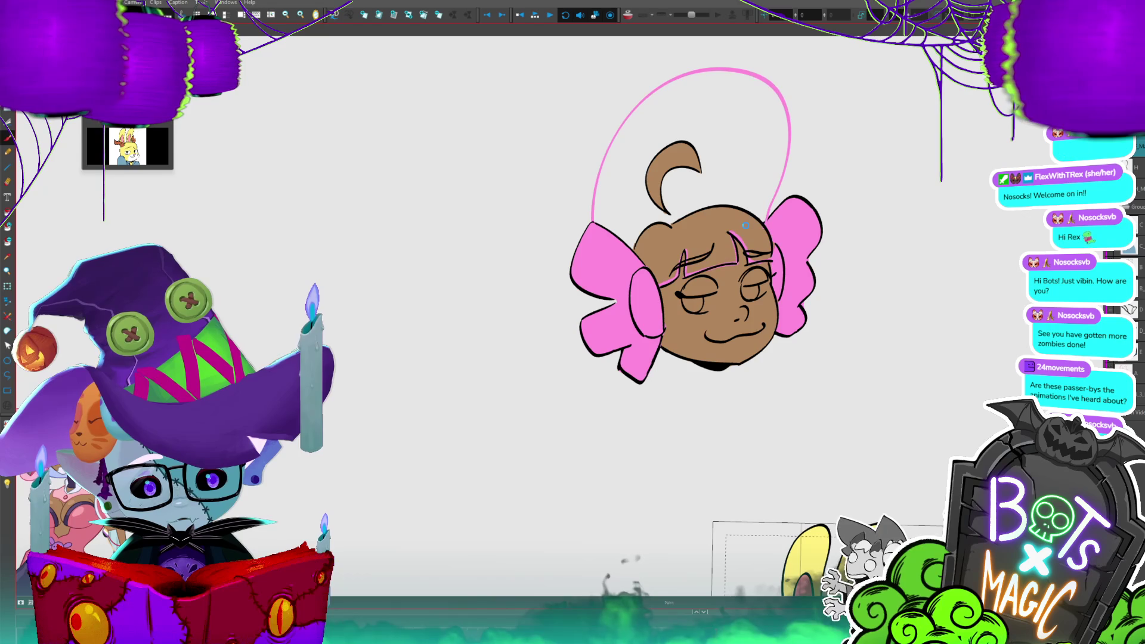
{"action": "left_click", "coordinate": [704, 235]}
{"action": "left_click", "coordinate": [715, 181]}
{"action": "key", "text": "ctrl+z"}
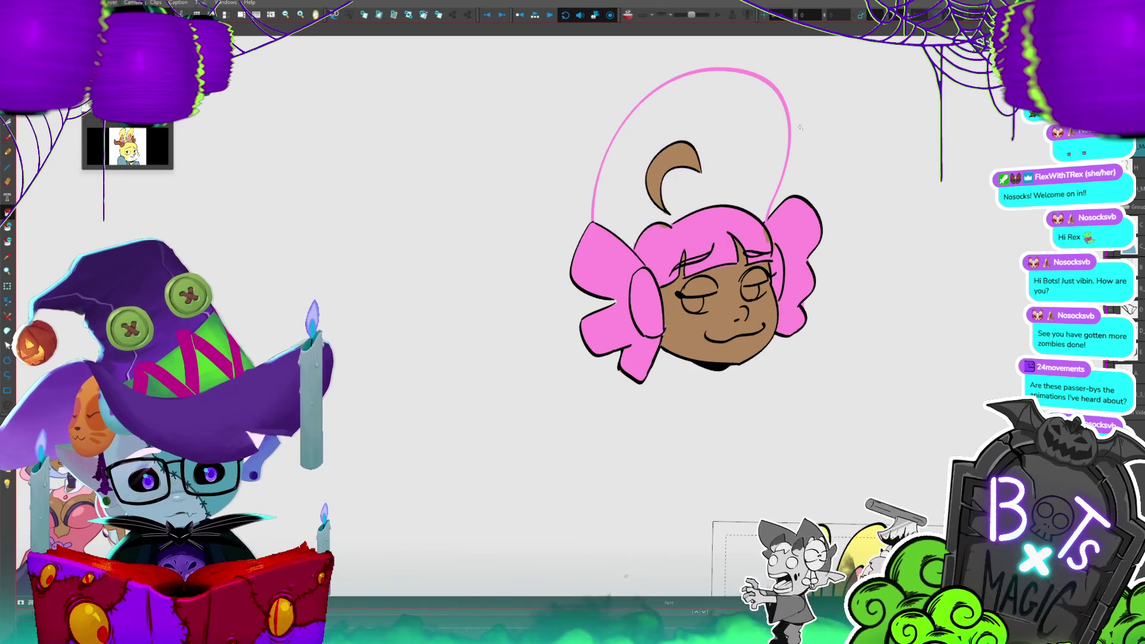
{"action": "key", "text": "ctrl+z"}
{"action": "key", "text": "ctrl+z"}
{"action": "key", "text": "ctrl+y"}
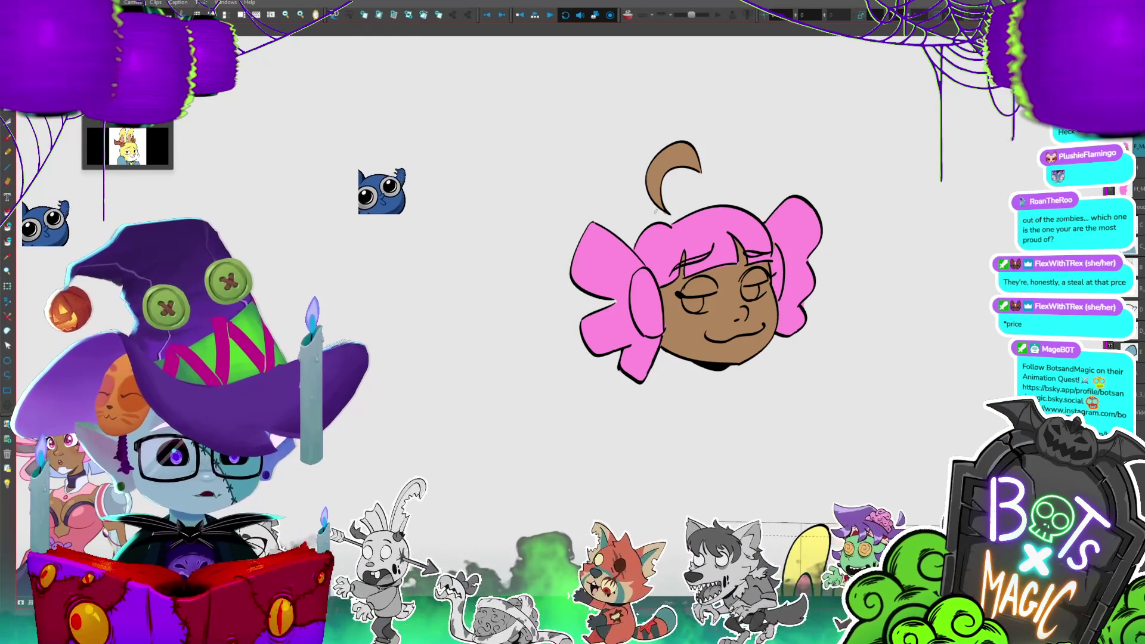
- Step forward through the animation frames and fill the ahoge tuft pink
{"action": "key", "text": "period"}
{"action": "key", "text": "period"}
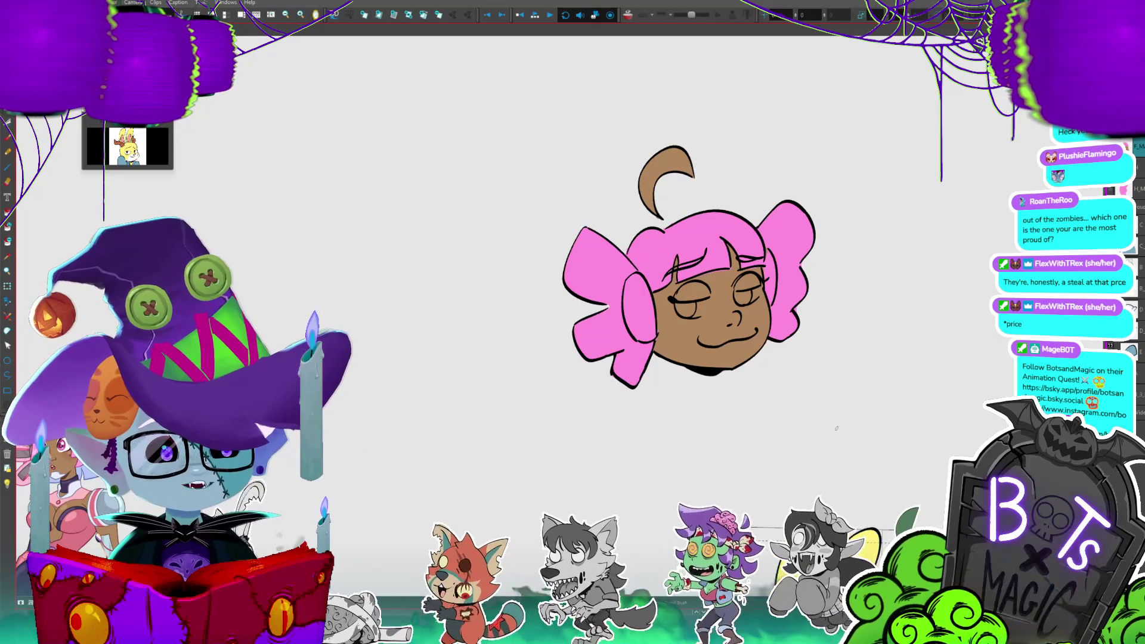
{"action": "key", "text": "period"}
{"action": "key", "text": "period"}
{"action": "key", "text": "period"}
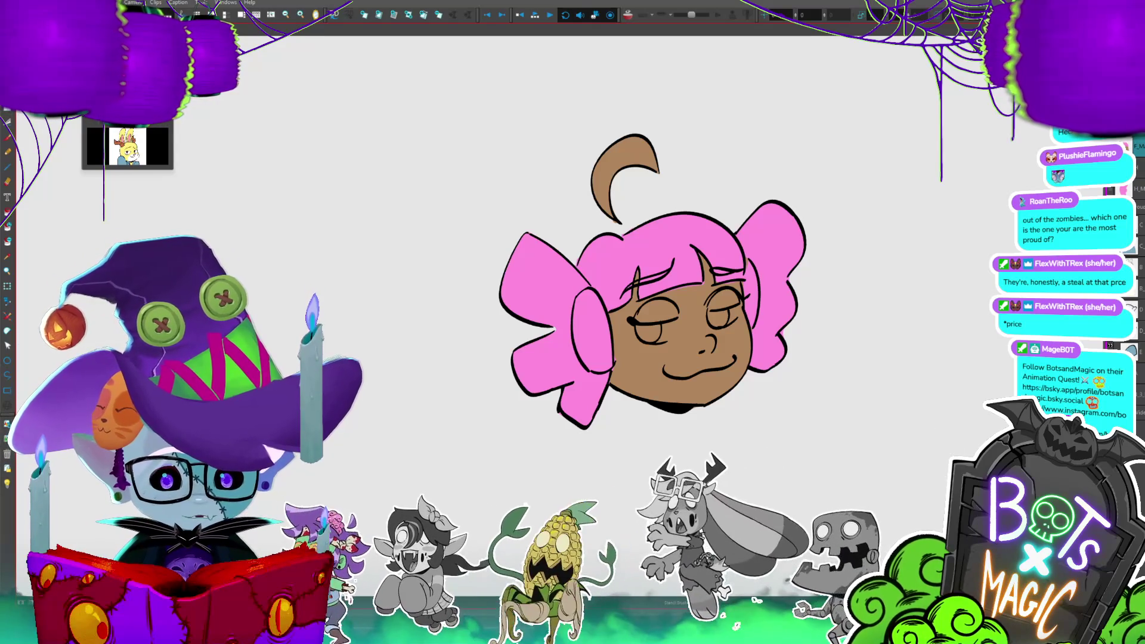
{"action": "left_click", "coordinate": [632, 167]}
{"action": "key", "text": "period"}
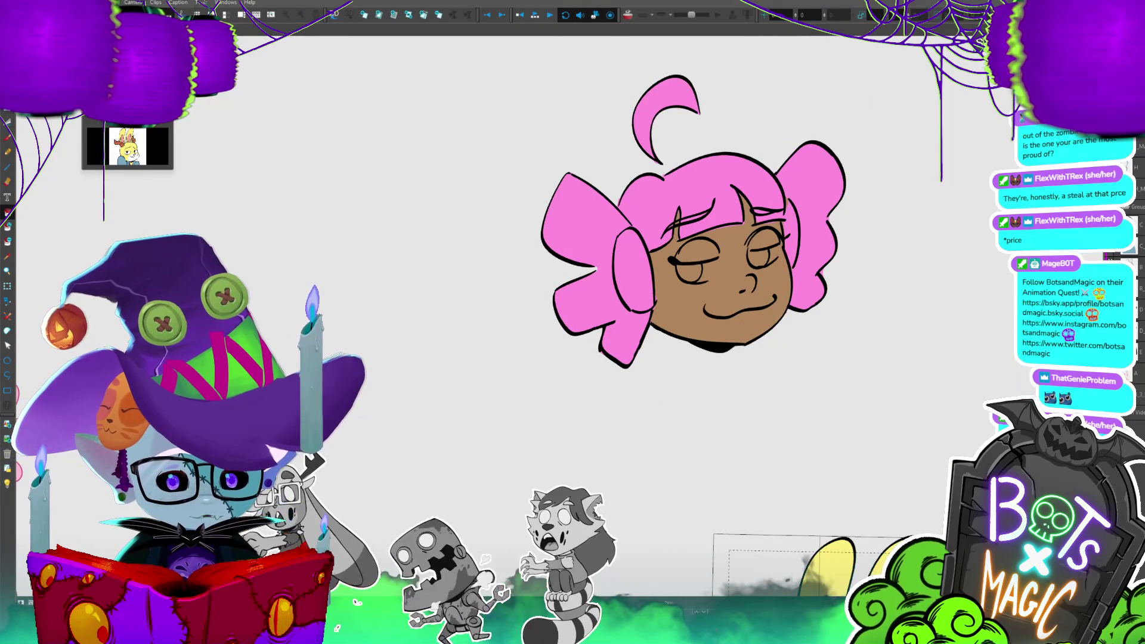
- Fill the left and right irises magenta, then recentre the head in view
{"action": "left_click", "coordinate": [689, 273]}
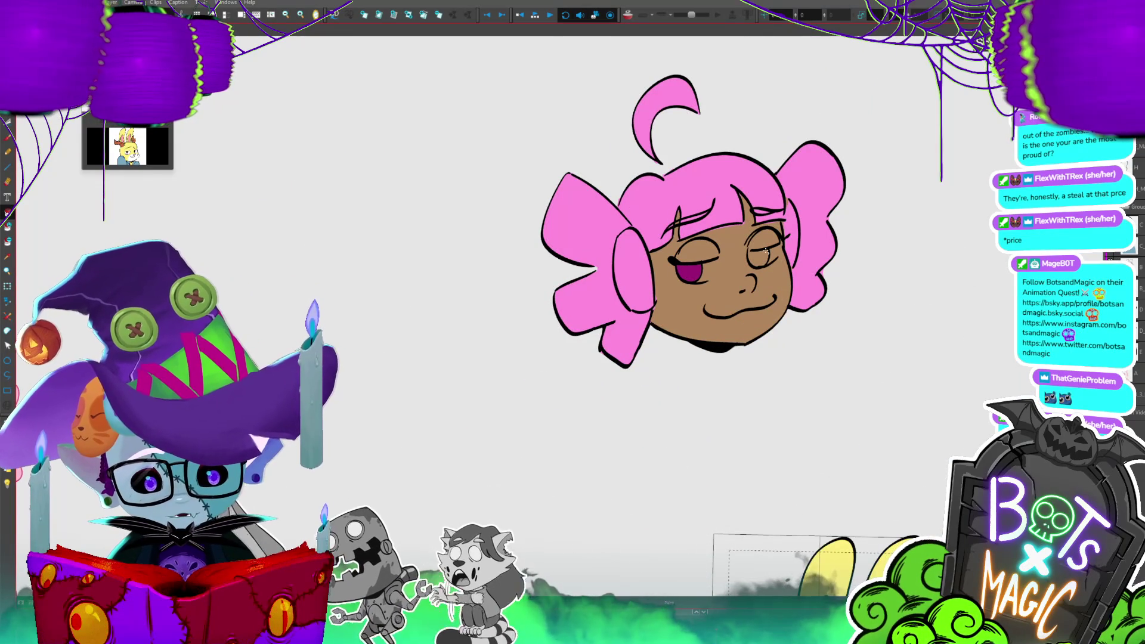
{"action": "left_click", "coordinate": [765, 251]}
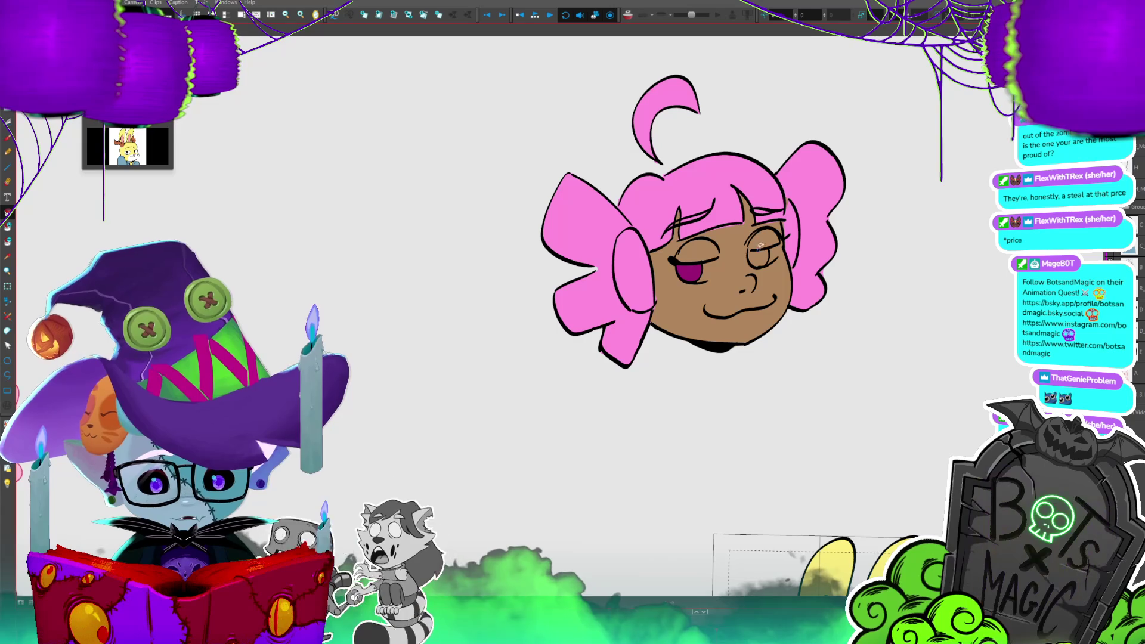
{"action": "left_click", "coordinate": [764, 253]}
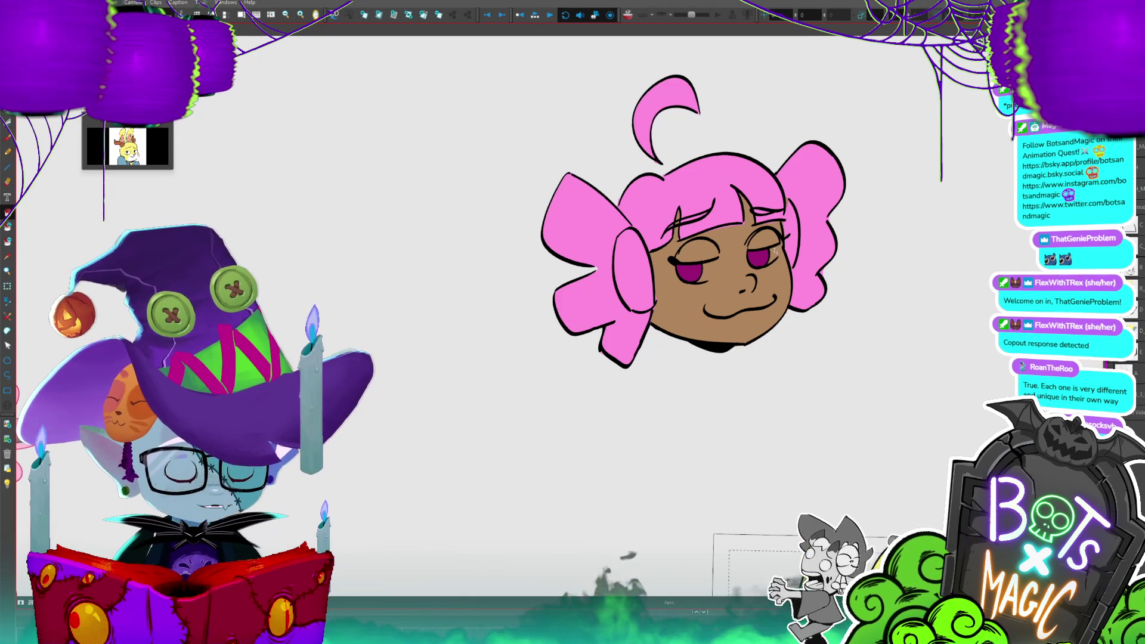
{"action": "left_click_drag", "start_coordinate": [692, 239], "coordinate": [731, 206]}
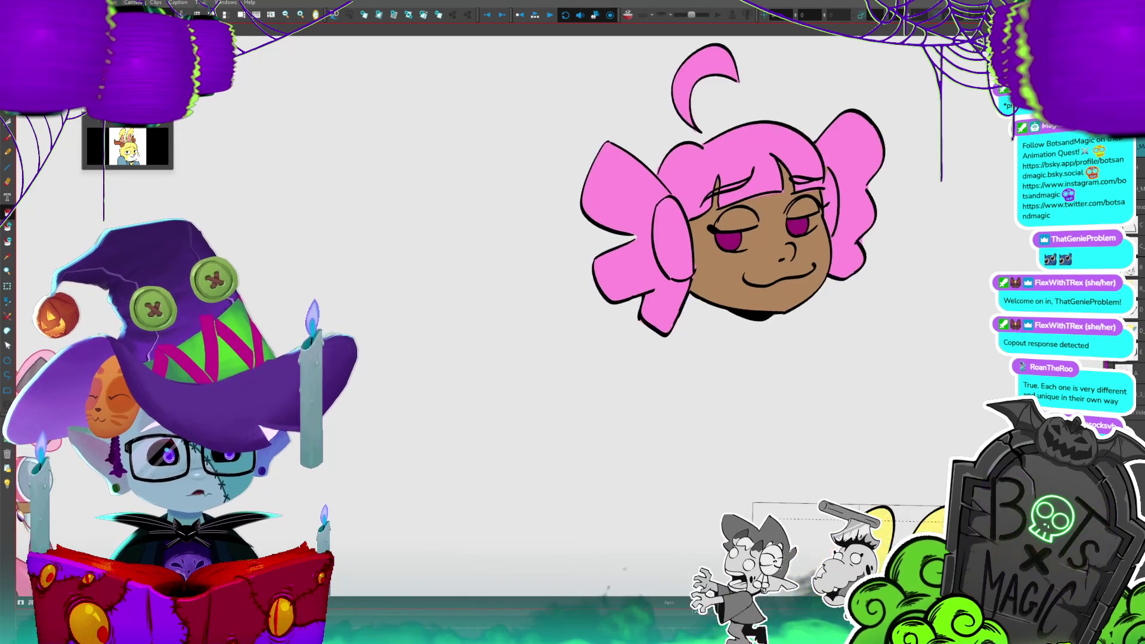
{"action": "scroll", "coordinate": [580, 353], "scroll_direction": "down", "scroll_amount": 1}
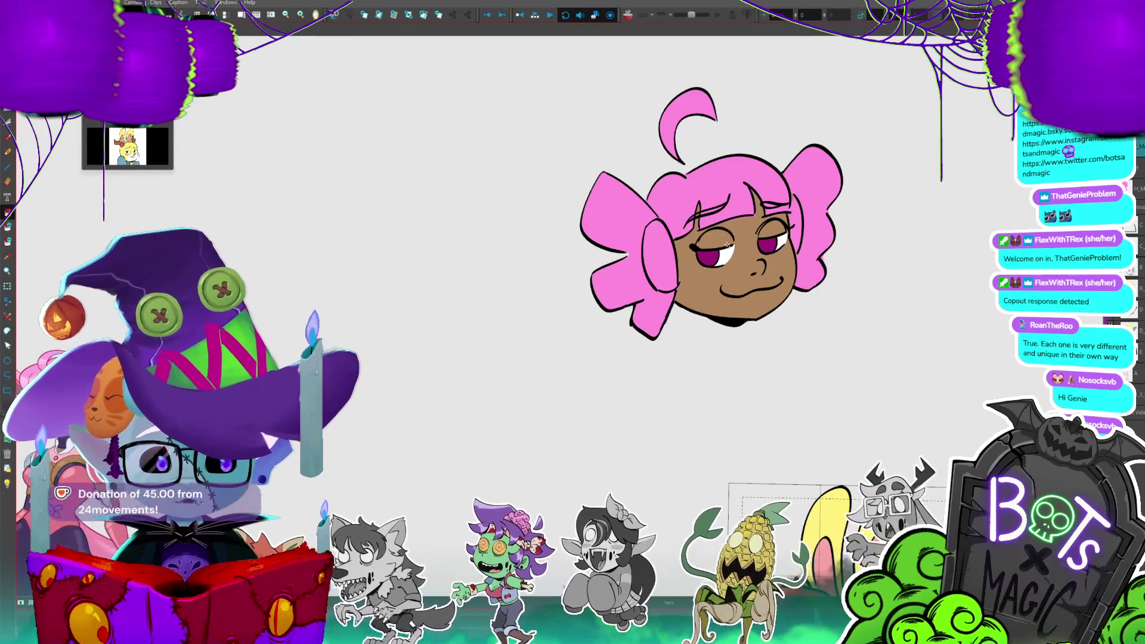
{"action": "key", "text": "Return"}
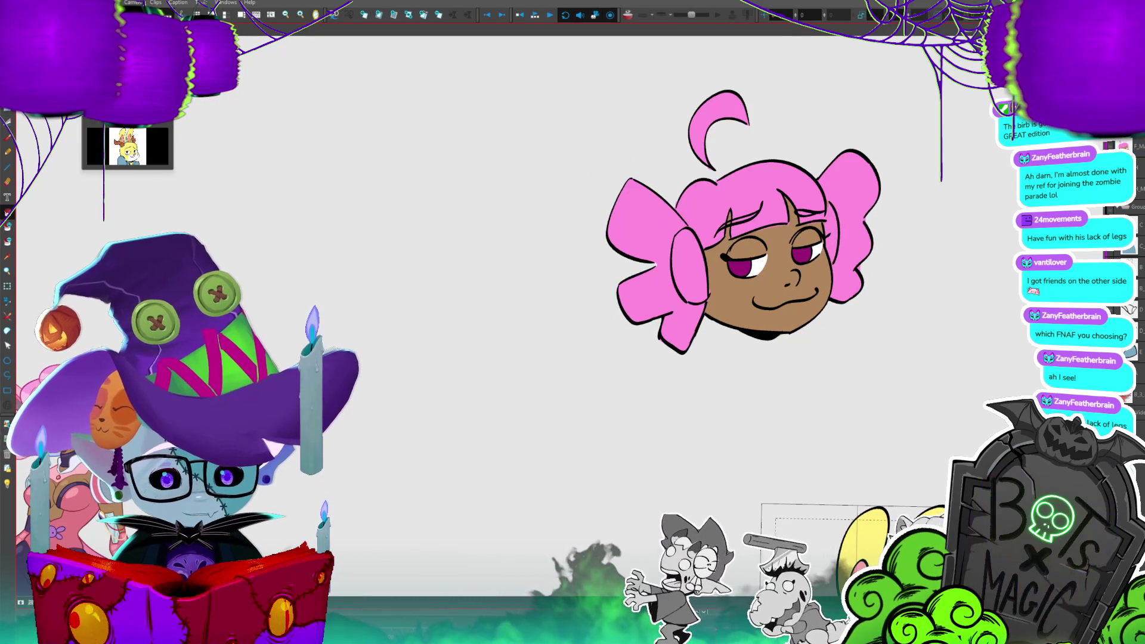
- Redraw the left inner bun outline as a thin curve, then undo and refill the right bun pink
{"action": "left_click_drag", "start_coordinate": [686, 225], "coordinate": [685, 302]}
{"action": "left_click_drag", "start_coordinate": [663, 265], "coordinate": [706, 298]}
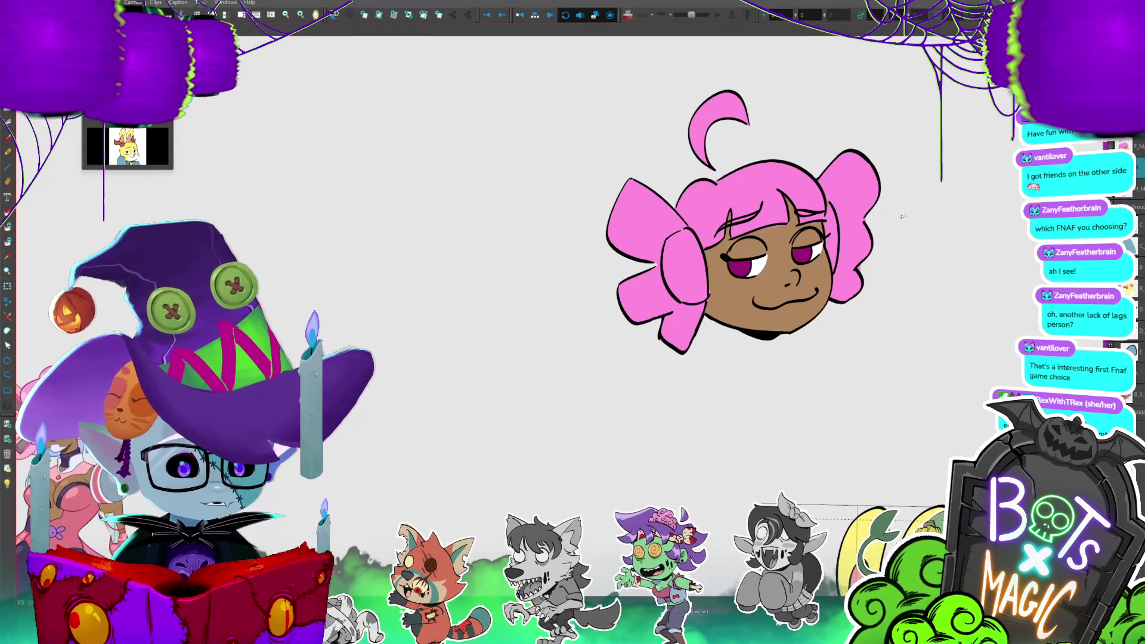
{"action": "scroll", "coordinate": [903, 217], "scroll_direction": "up", "scroll_amount": 2}
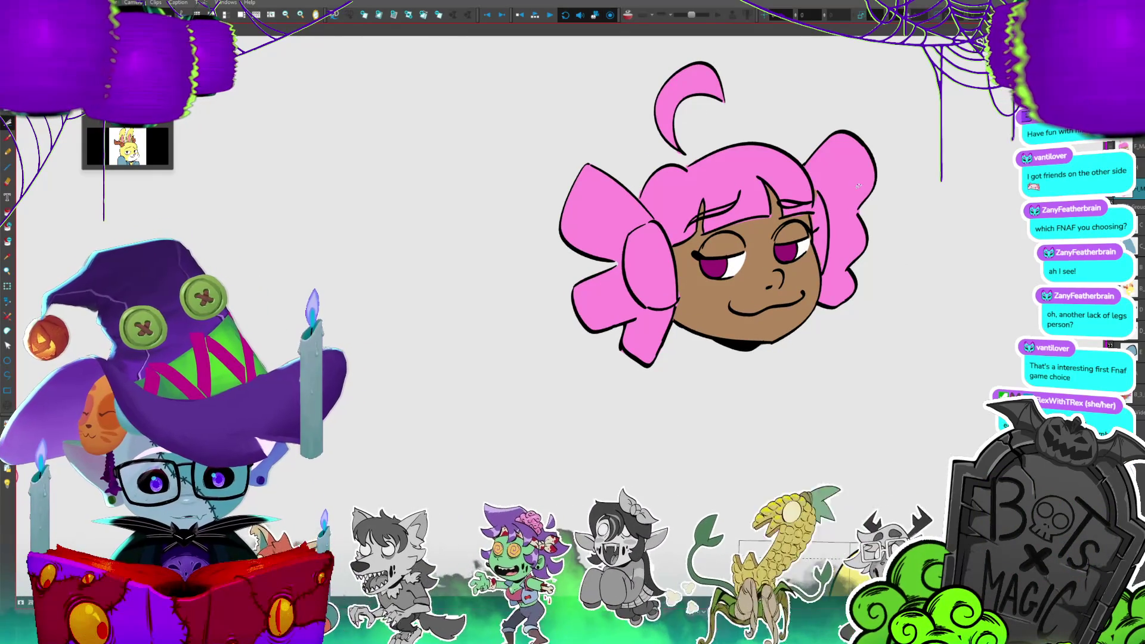
{"action": "key", "text": "ctrl+z"}
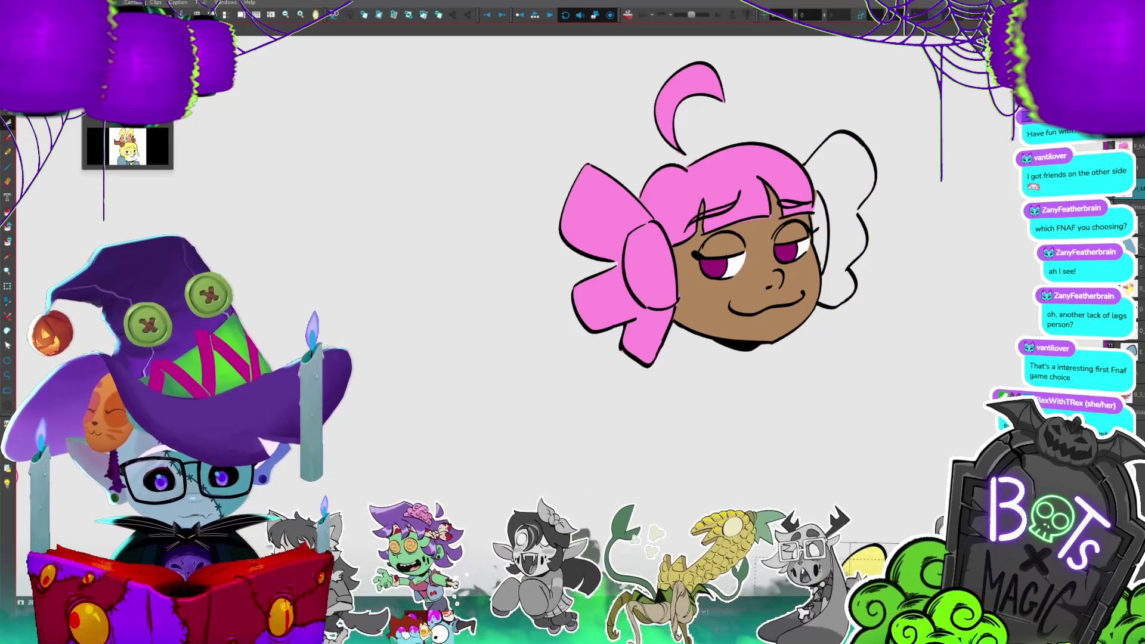
{"action": "left_click", "coordinate": [832, 194]}
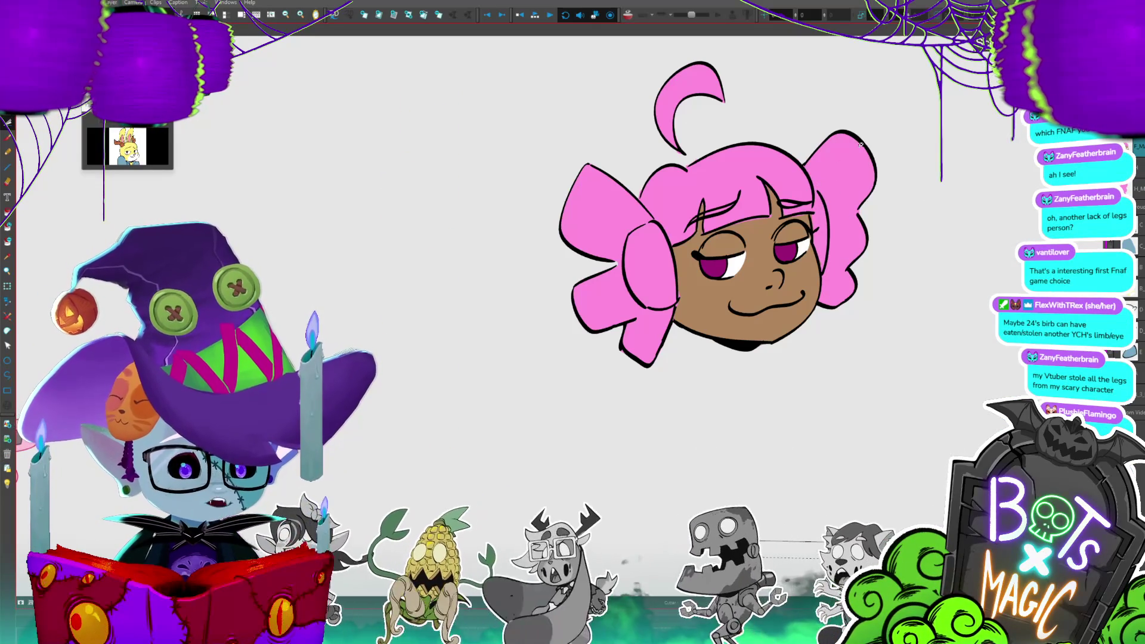
- Zoom out over the whole canvas, then zoom back in on the pink-haired head
{"action": "key", "text": "2"}
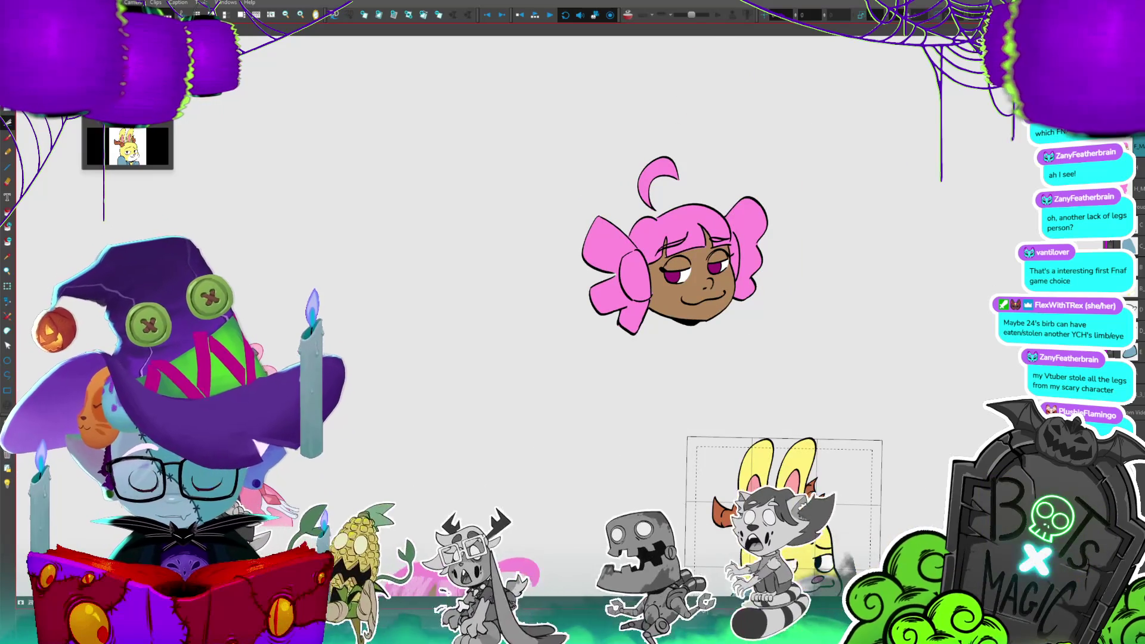
{"action": "key", "text": "1"}
{"action": "key", "text": "2"}
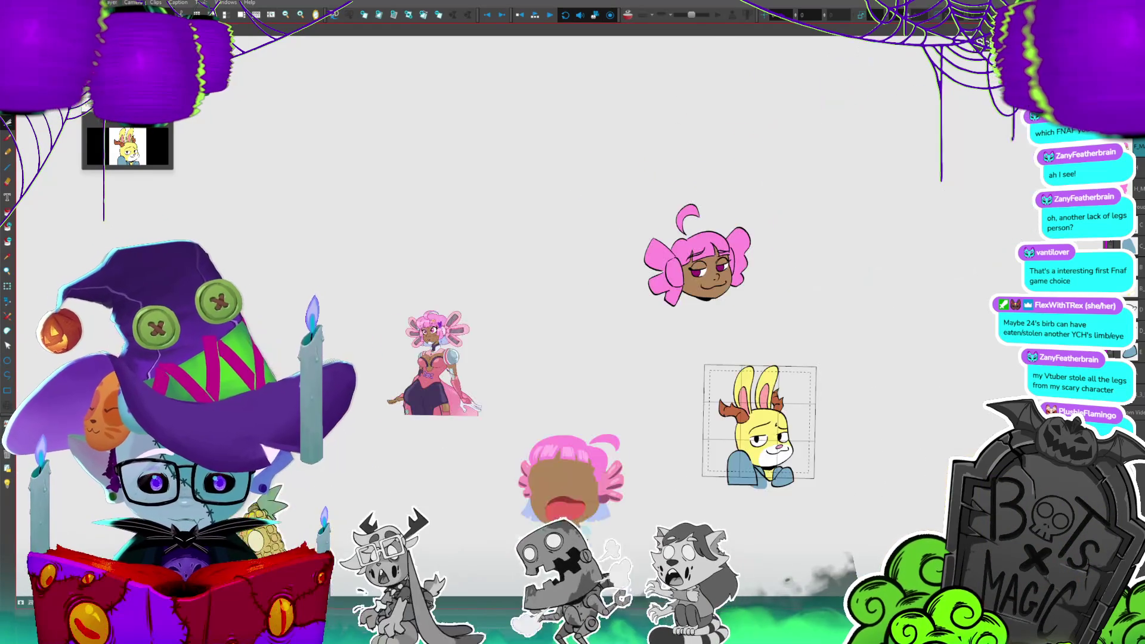
{"action": "key", "text": "1"}
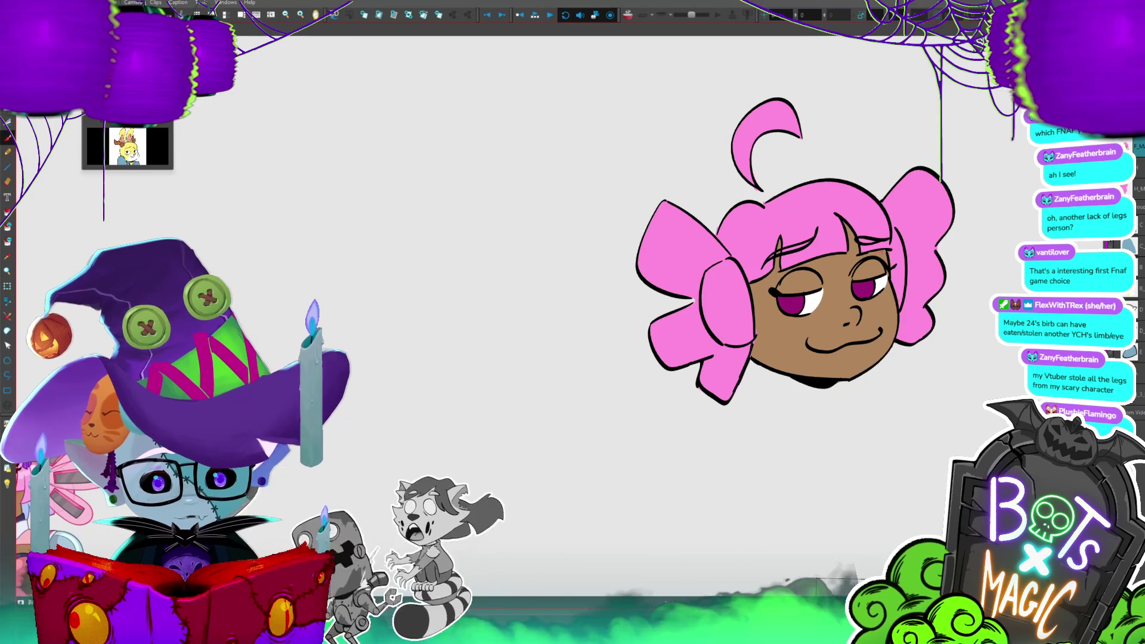
{"action": "key", "text": "ctrl+minus"}
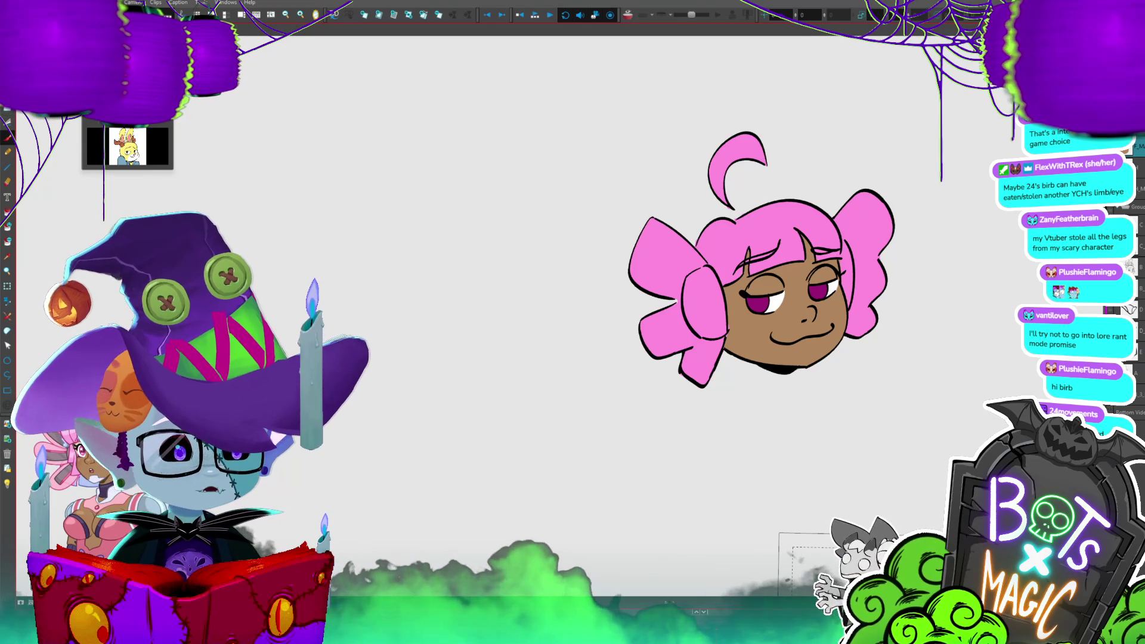
{"action": "scroll", "coordinate": [932, 322], "scroll_direction": "up", "scroll_amount": 1}
{"action": "scroll", "coordinate": [932, 323], "scroll_direction": "down", "scroll_amount": 1}
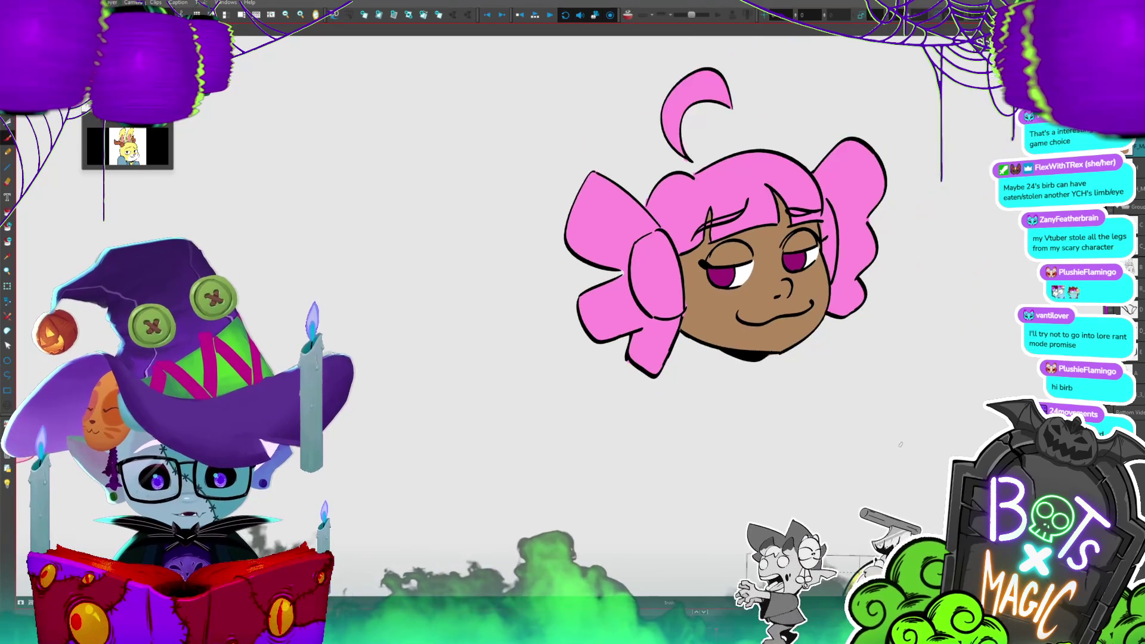
{"action": "scroll", "coordinate": [931, 323], "scroll_direction": "down", "scroll_amount": 1}
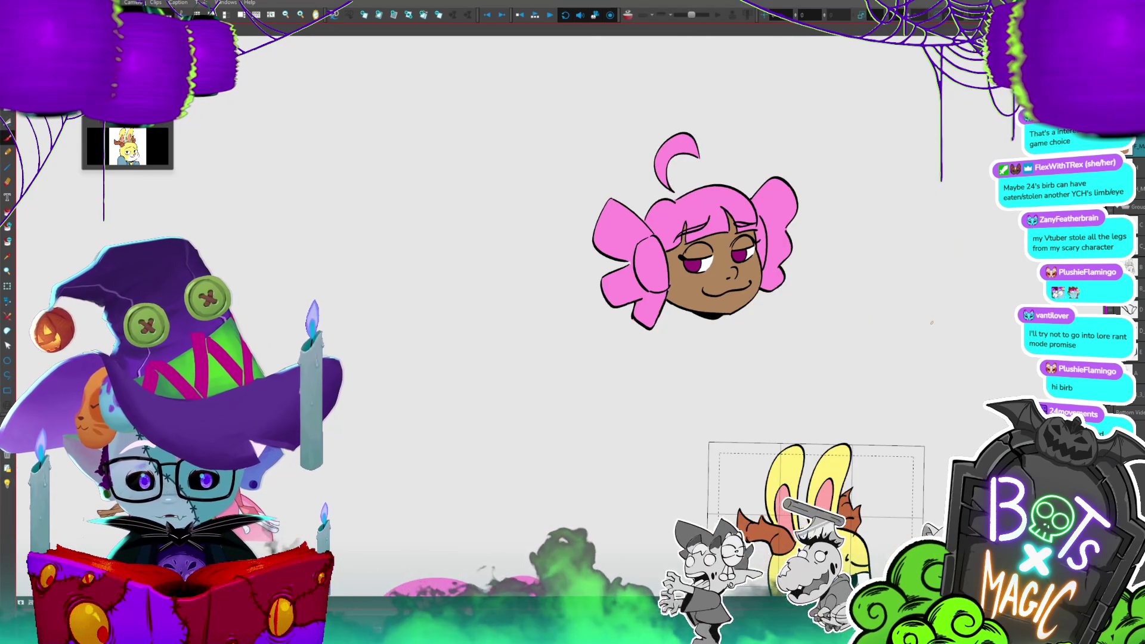
{"action": "scroll", "coordinate": [931, 323], "scroll_direction": "up", "scroll_amount": 1}
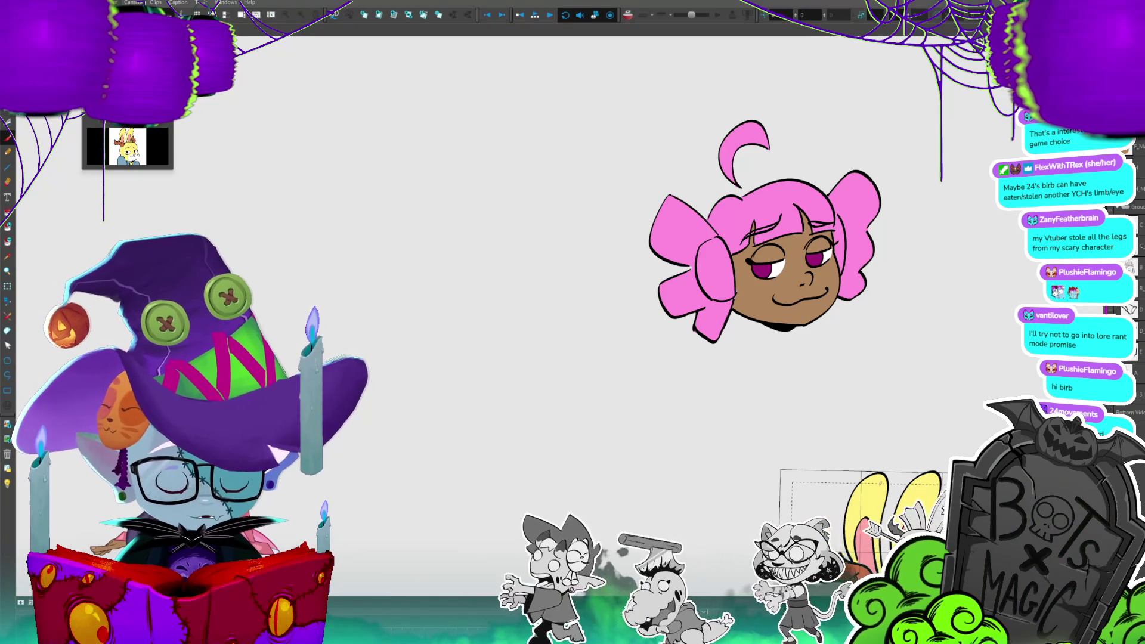
{"action": "key", "text": "ctrl+plus"}
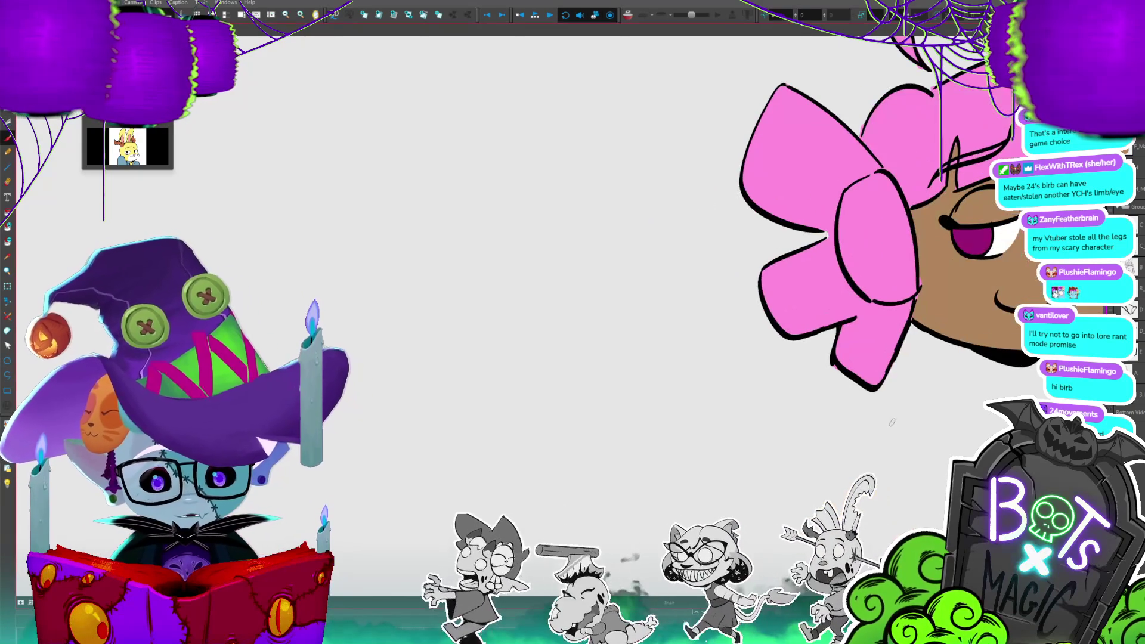
- Paint grey strokes and fills into the left bow's inner loops and lower panel, keeping pink borders
{"action": "left_click_drag", "start_coordinate": [860, 172], "coordinate": [838, 150]}
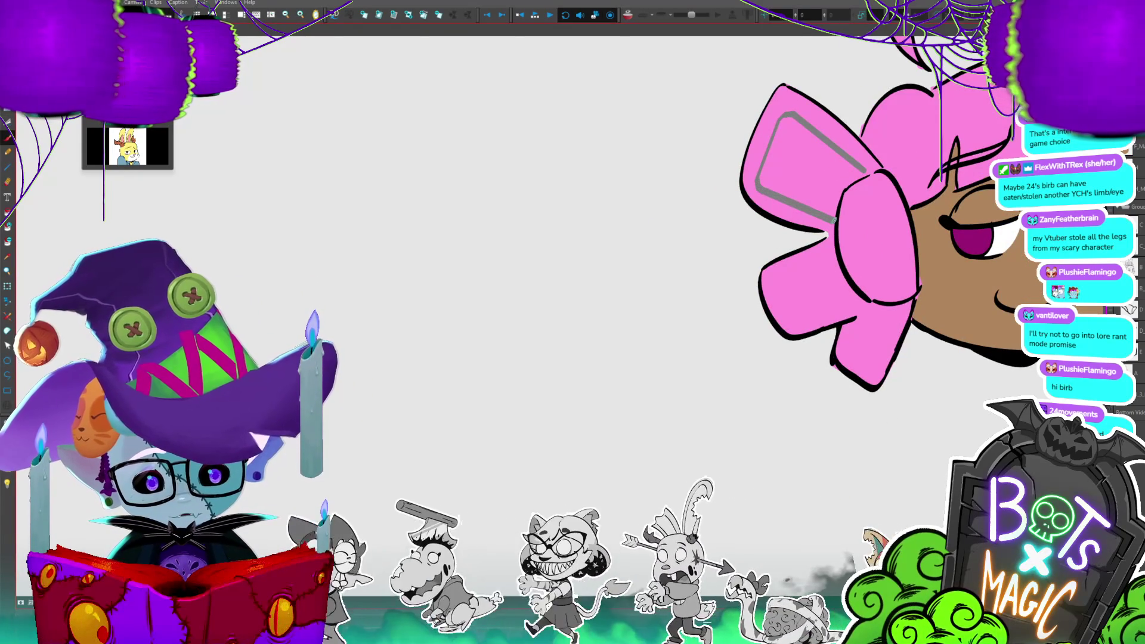
{"action": "left_click_drag", "start_coordinate": [858, 174], "coordinate": [863, 173]}
{"action": "mouse_move", "coordinate": [840, 249]}
{"action": "left_mouse_down"}
{"action": "mouse_move", "coordinate": [776, 276]}
{"action": "mouse_move", "coordinate": [794, 320]}
{"action": "left_mouse_up"}
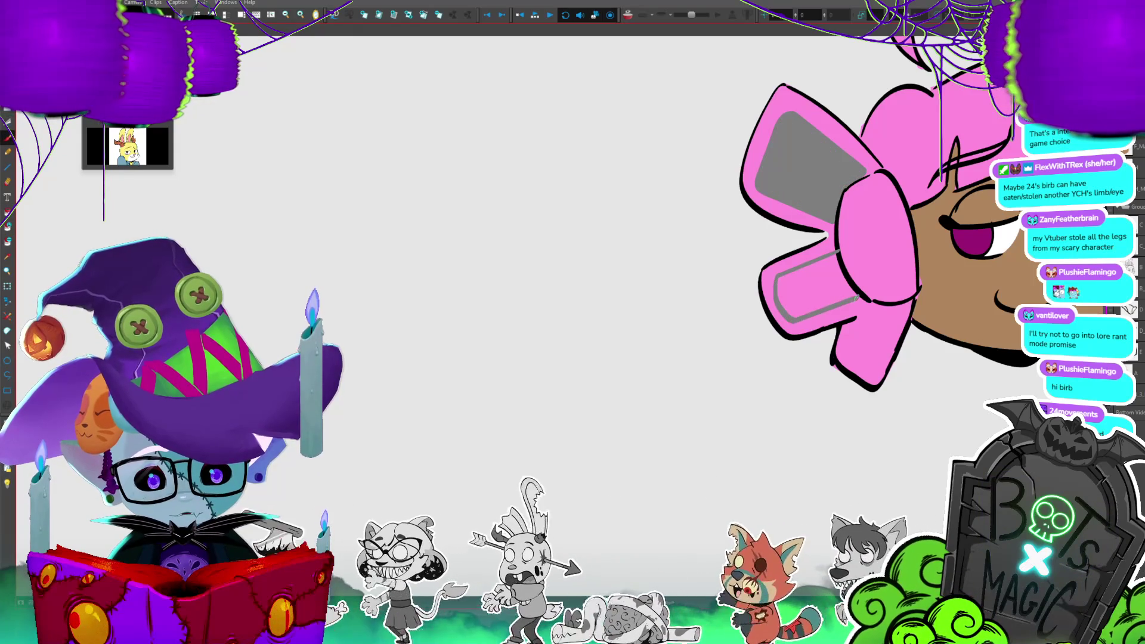
{"action": "left_click", "coordinate": [841, 262]}
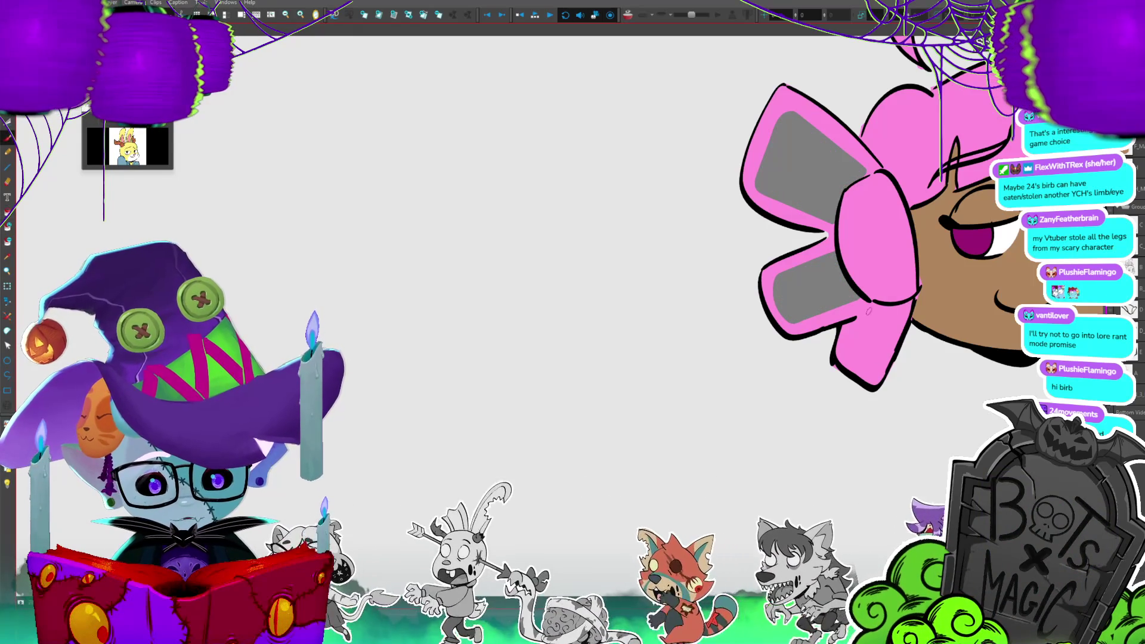
{"action": "left_click_drag", "start_coordinate": [846, 351], "coordinate": [866, 366]}
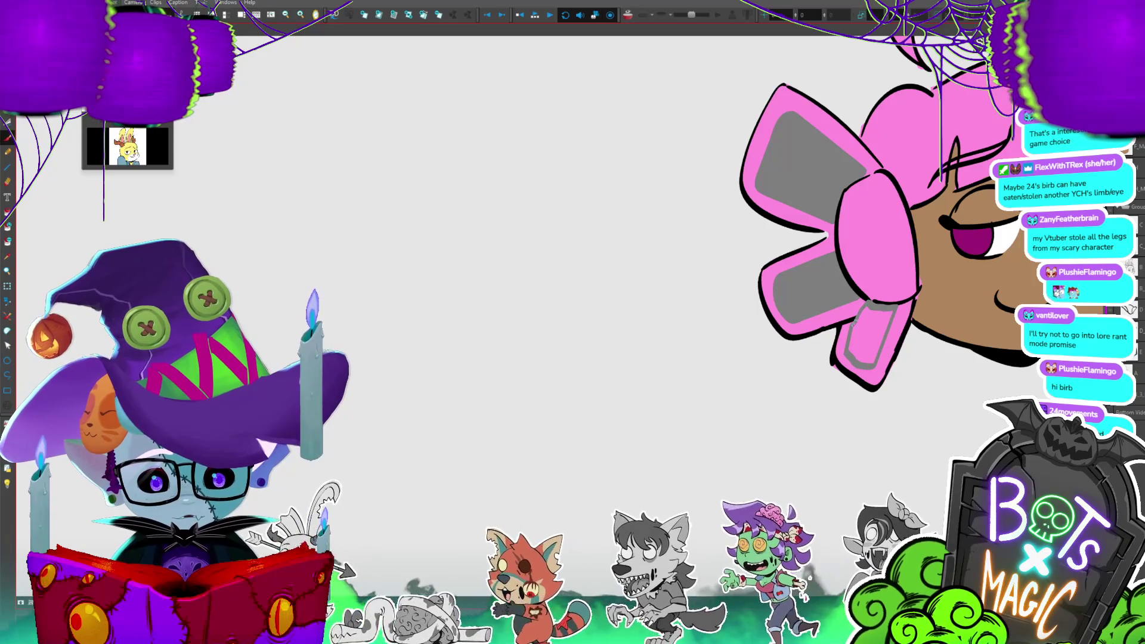
{"action": "key", "text": "ctrl+0"}
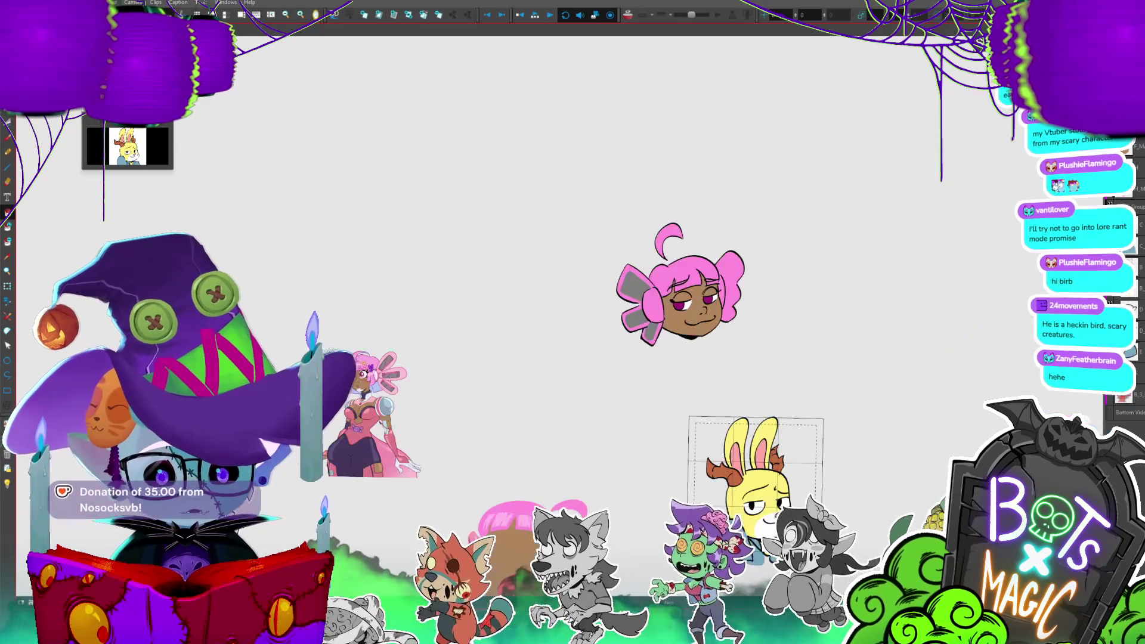
{"action": "key", "text": "2"}
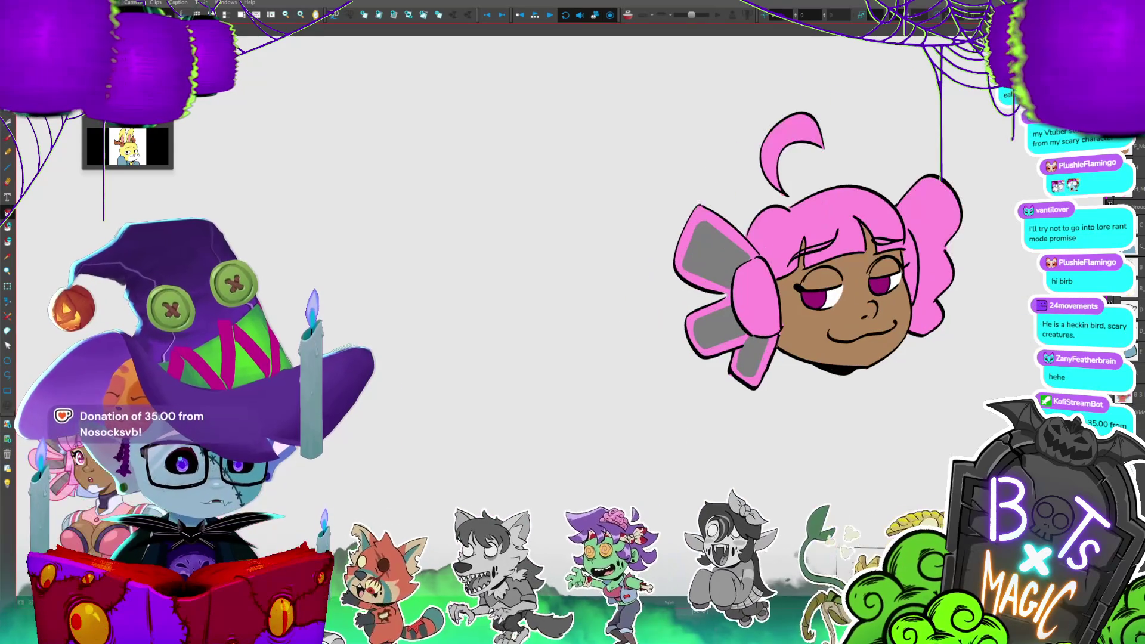
{"action": "key", "text": "2"}
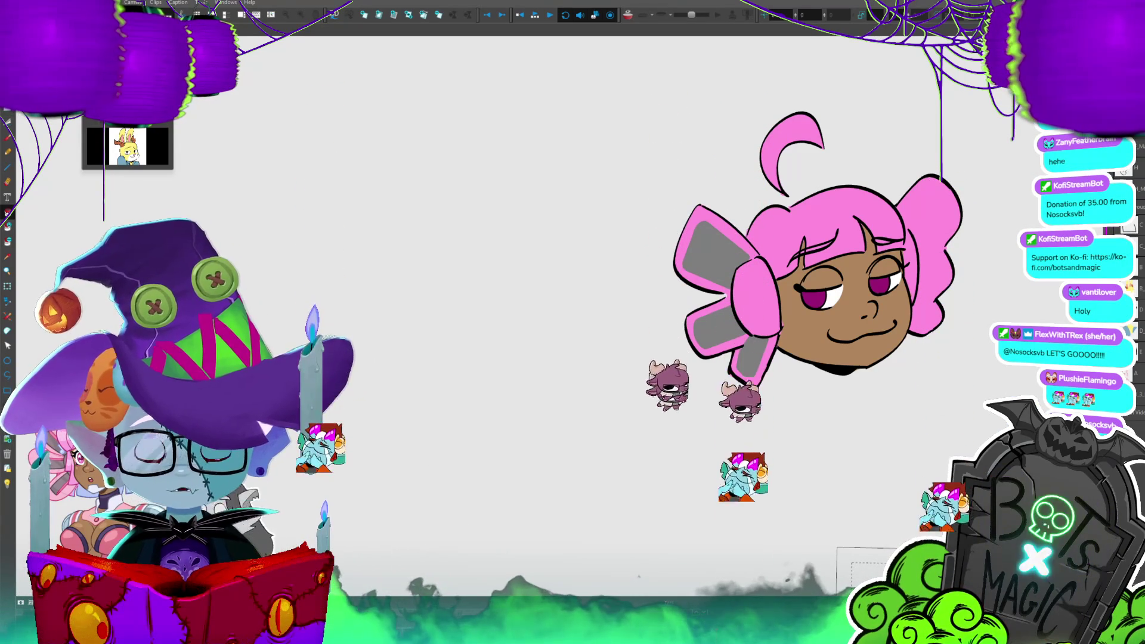
- Outline and fill the right bow's inner panel grey, closing the small gaps to match the left bow
{"action": "left_click_drag", "start_coordinate": [817, 251], "coordinate": [737, 236]}
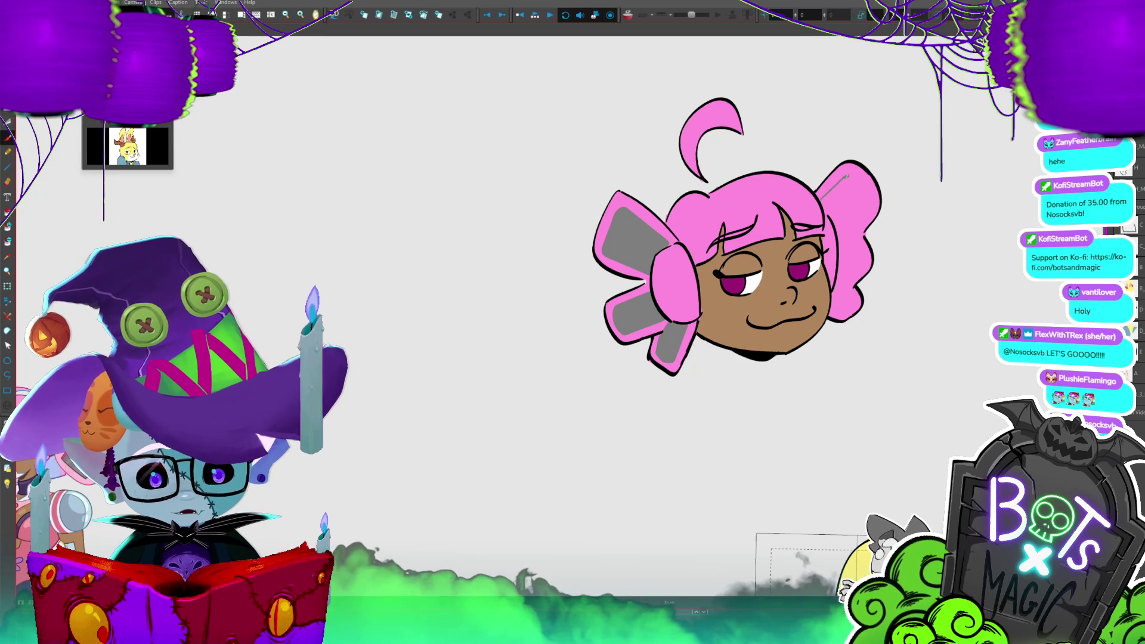
{"action": "left_click_drag", "start_coordinate": [846, 177], "coordinate": [870, 195]}
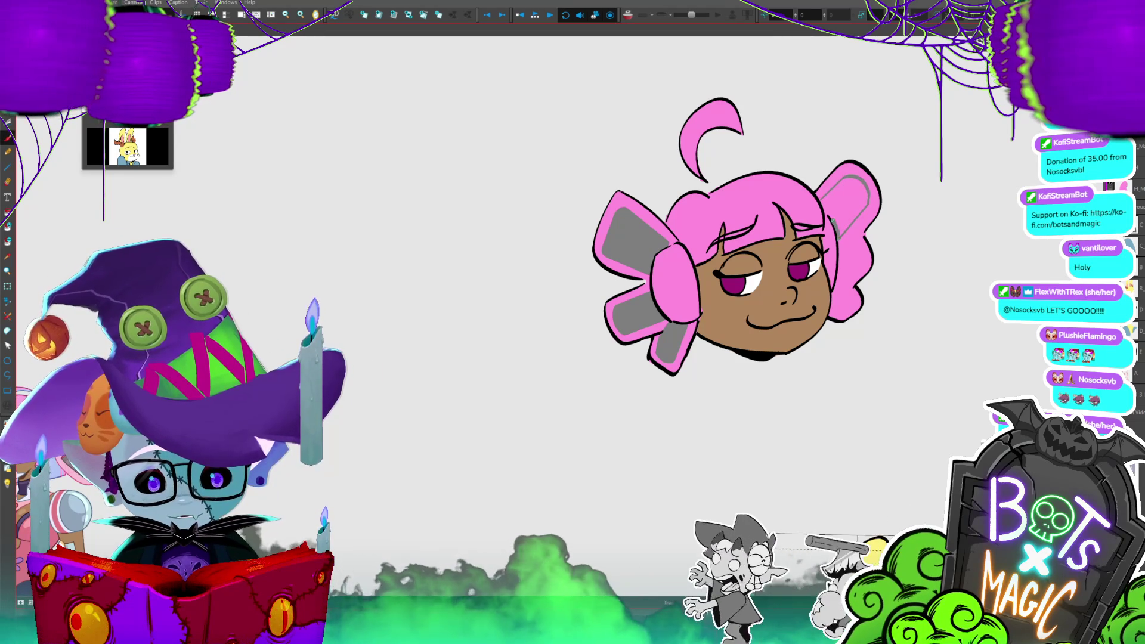
{"action": "left_click", "coordinate": [850, 196]}
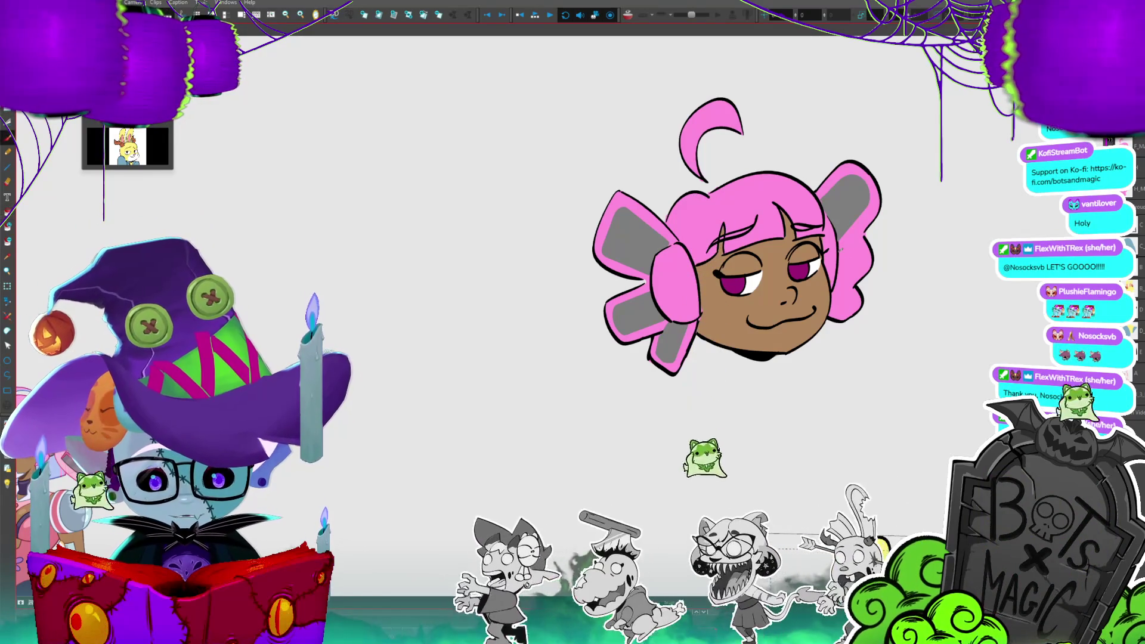
{"action": "left_click_drag", "start_coordinate": [859, 243], "coordinate": [859, 280]}
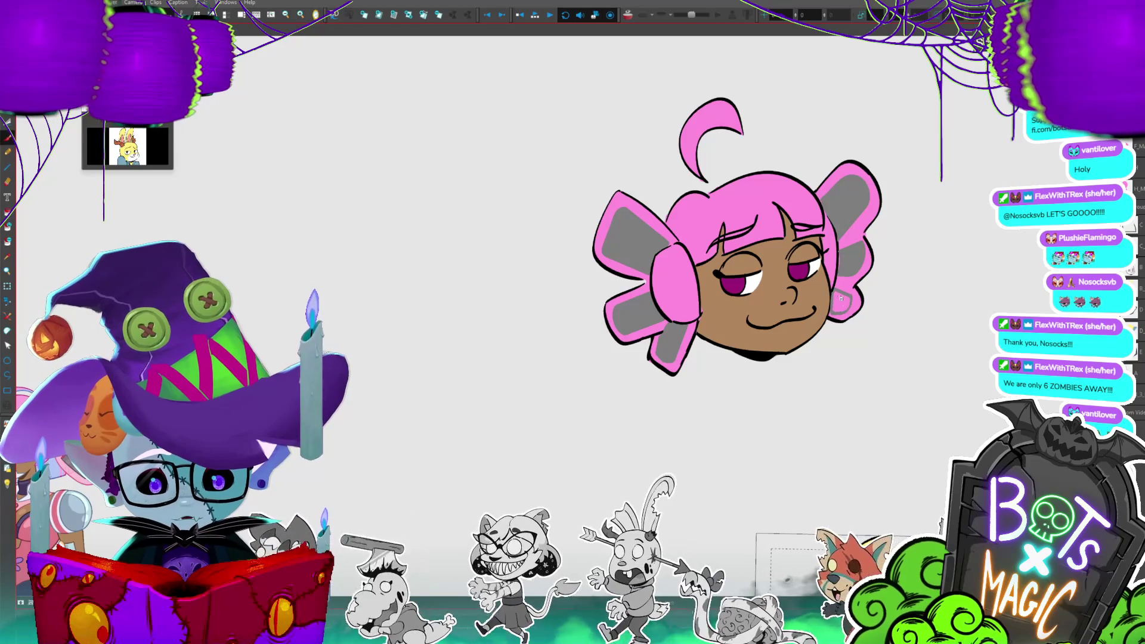
{"action": "left_click_drag", "start_coordinate": [841, 297], "coordinate": [844, 291]}
{"action": "key", "text": "ctrl+minus"}
{"action": "key", "text": "ctrl+minus"}
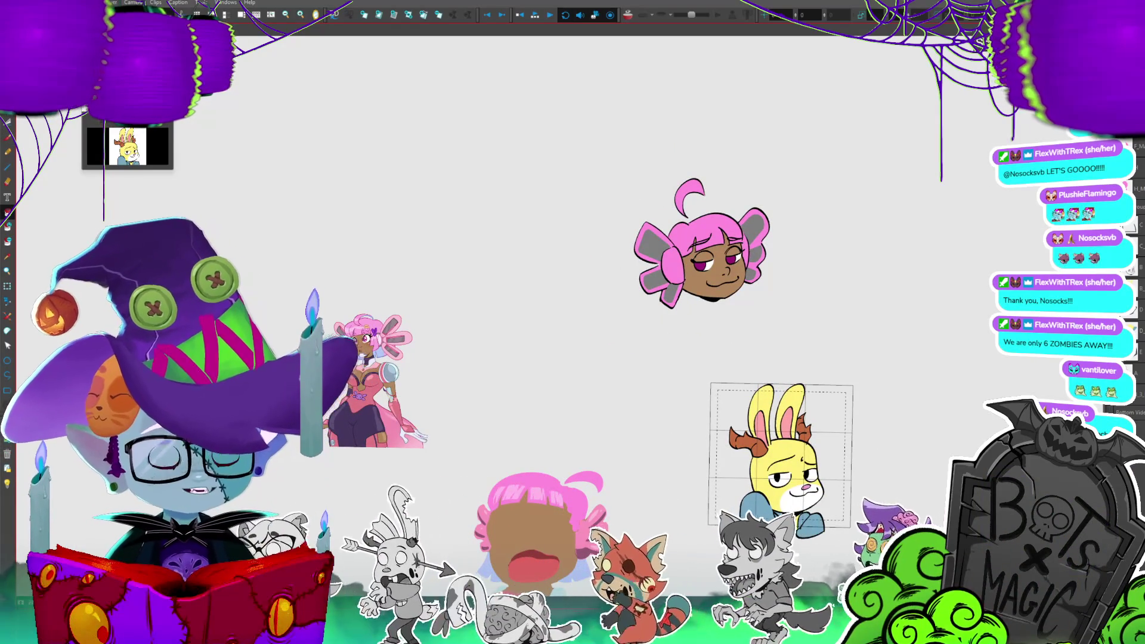
{"action": "key", "text": "2"}
{"action": "key", "text": "2"}
{"action": "key", "text": "2"}
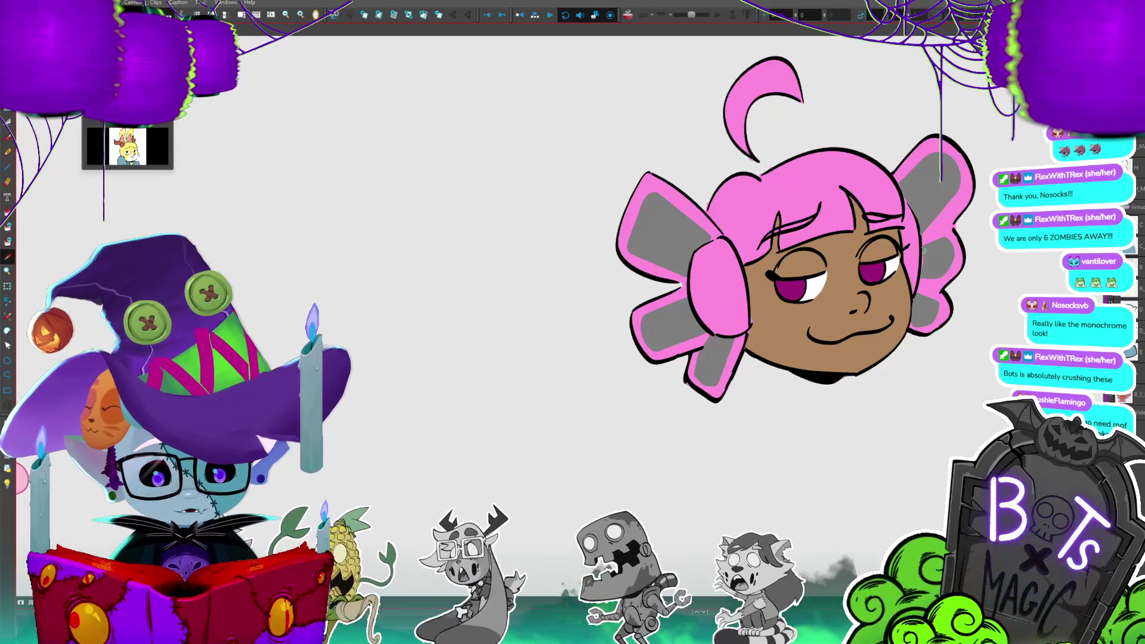
- Select the grey bow pieces, delete them, then undo the deletion
{"action": "left_click", "coordinate": [934, 177]}
{"action": "left_click", "coordinate": [934, 179]}
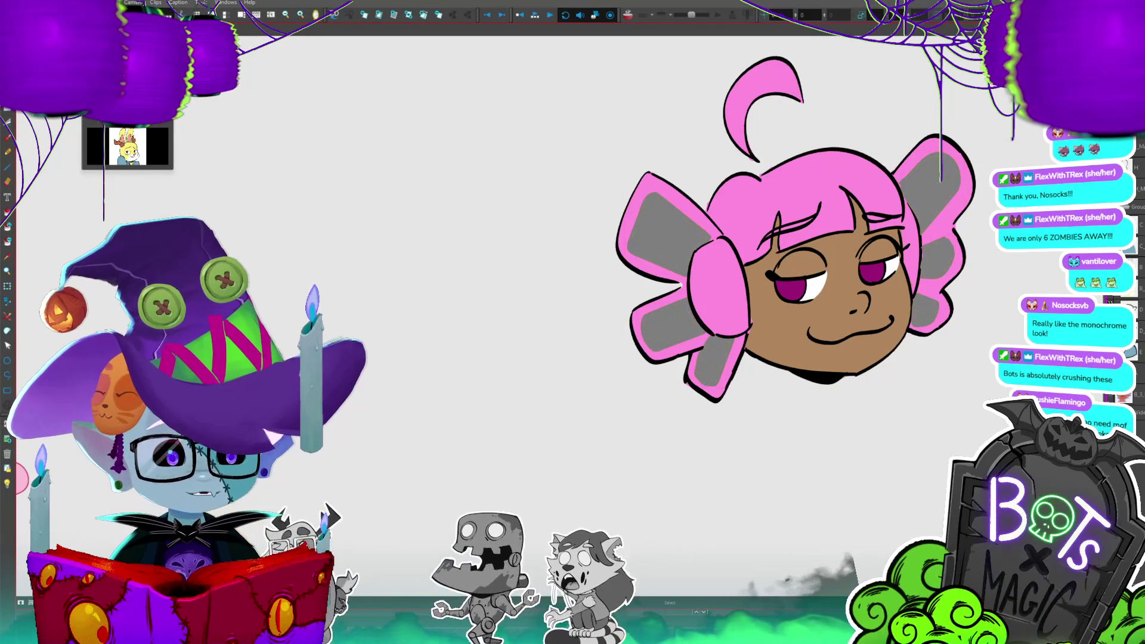
{"action": "left_click", "coordinate": [939, 259], "text": "shift"}
{"action": "left_click_drag", "start_coordinate": [978, 321], "coordinate": [927, 349]}
{"action": "key", "text": "Delete"}
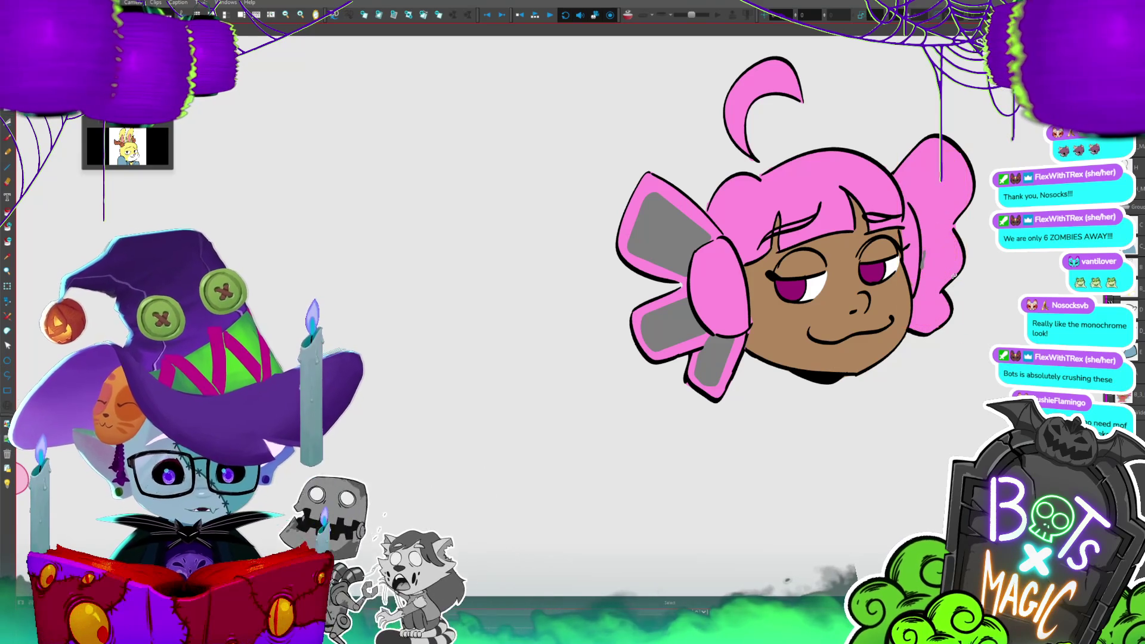
{"action": "key", "text": "ctrl+z"}
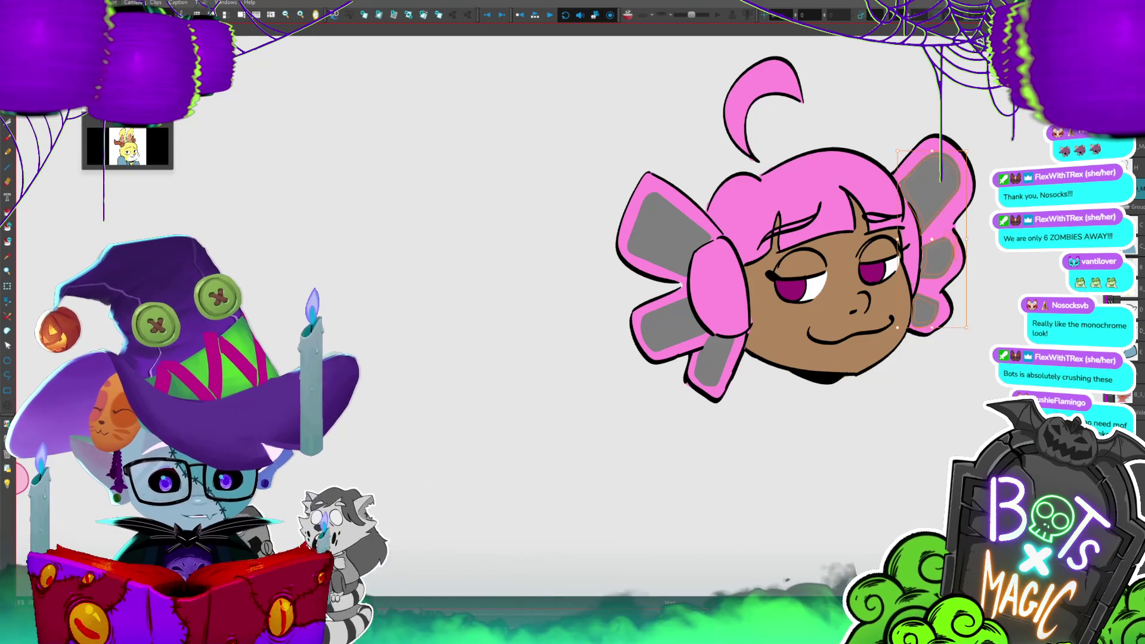
- Darken the right eye, draw a curved line on the left earmuff, and save the project
{"action": "key", "text": "ctrl+minus"}
{"action": "key", "text": "ctrl+minus"}
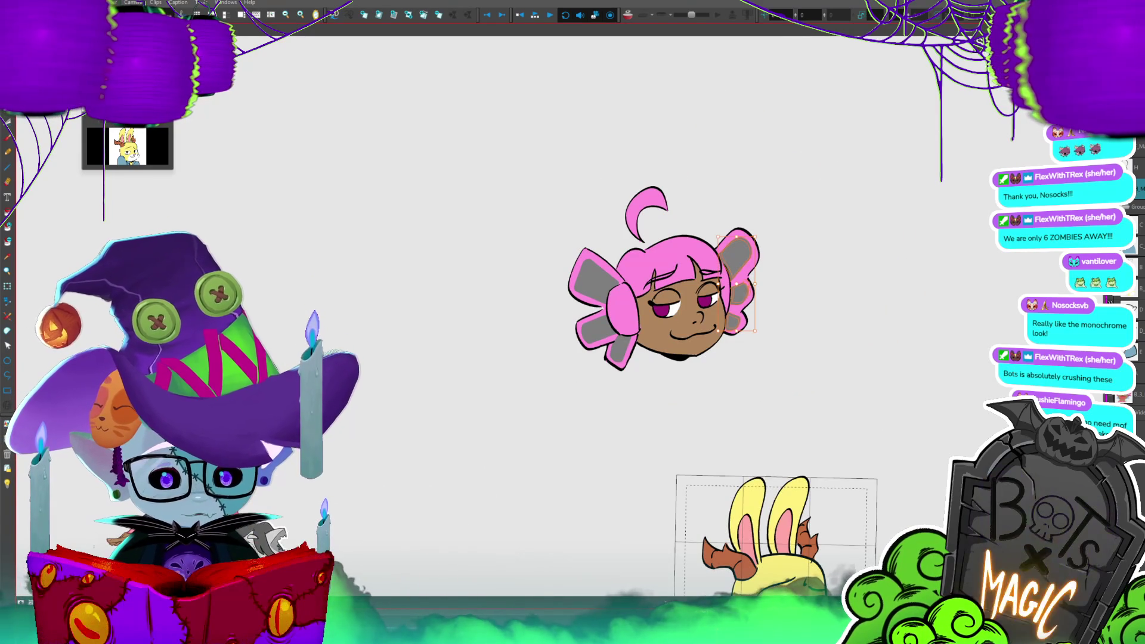
{"action": "key", "text": "ctrl+plus"}
{"action": "key", "text": "ctrl+plus"}
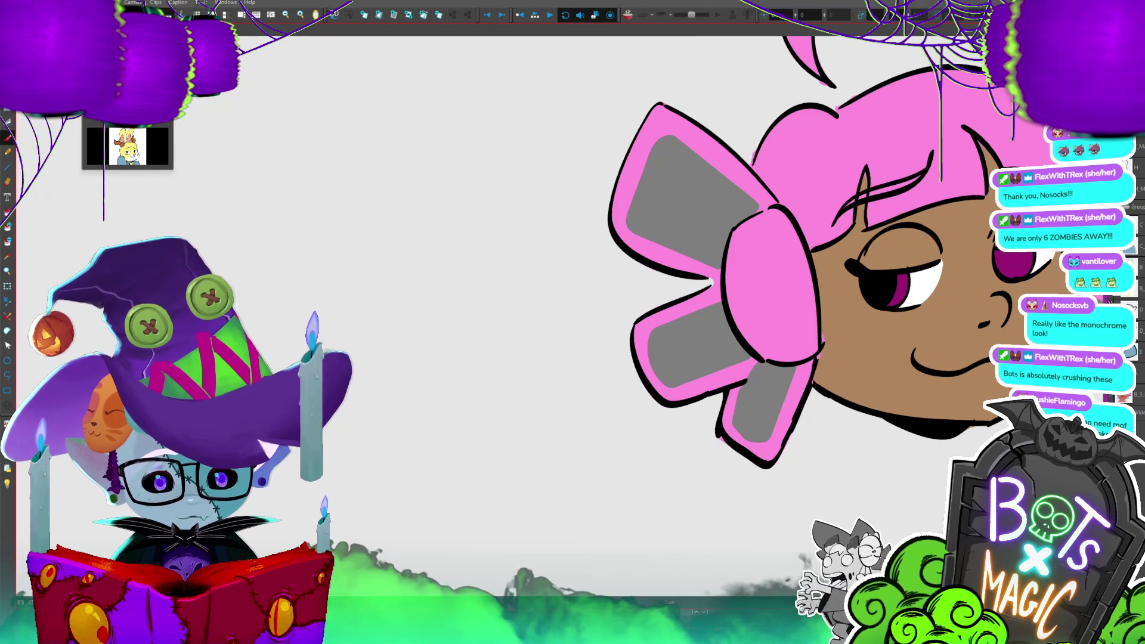
{"action": "left_click", "coordinate": [1017, 265]}
{"action": "key", "text": "ctrl+minus"}
{"action": "key", "text": "ctrl+minus"}
{"action": "key", "text": "ctrl+minus"}
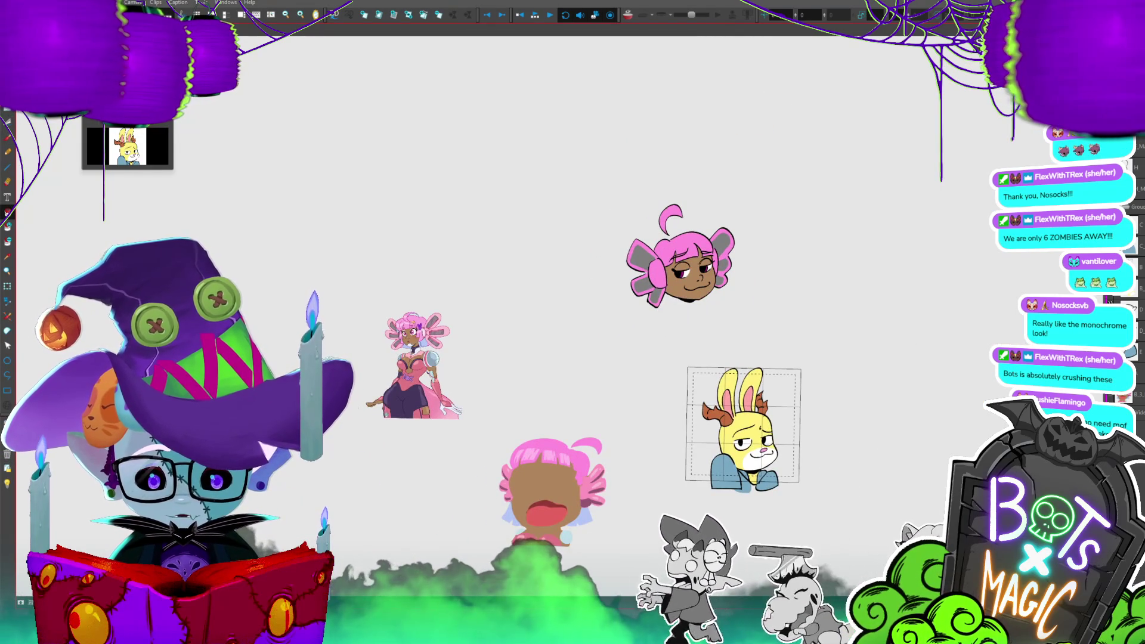
{"action": "key", "text": "2"}
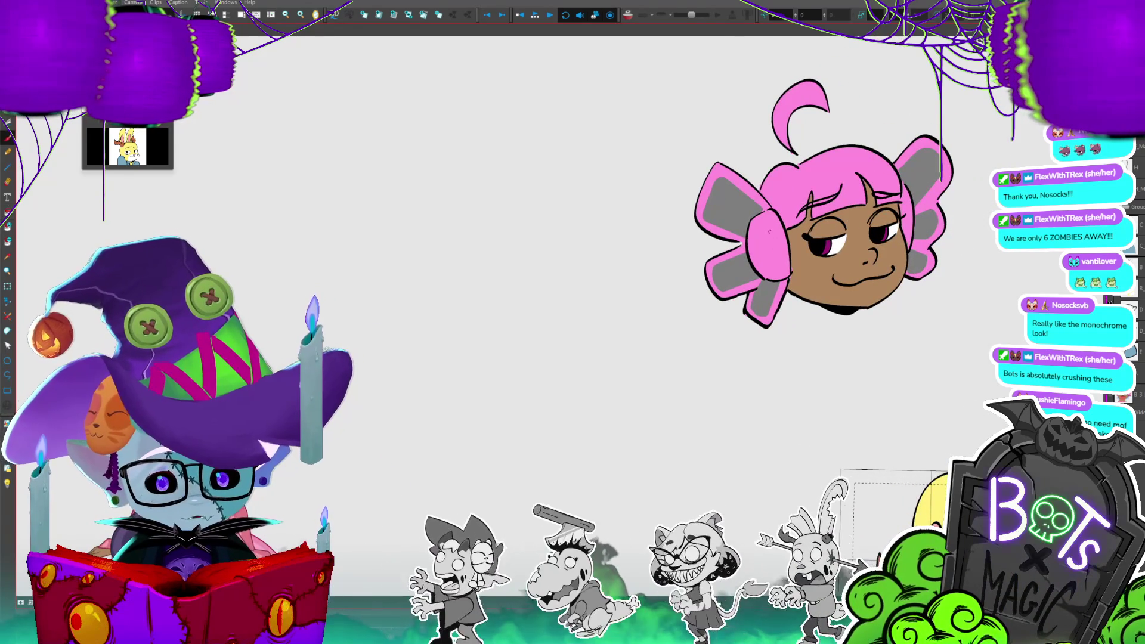
{"action": "left_click_drag", "start_coordinate": [765, 219], "coordinate": [769, 267]}
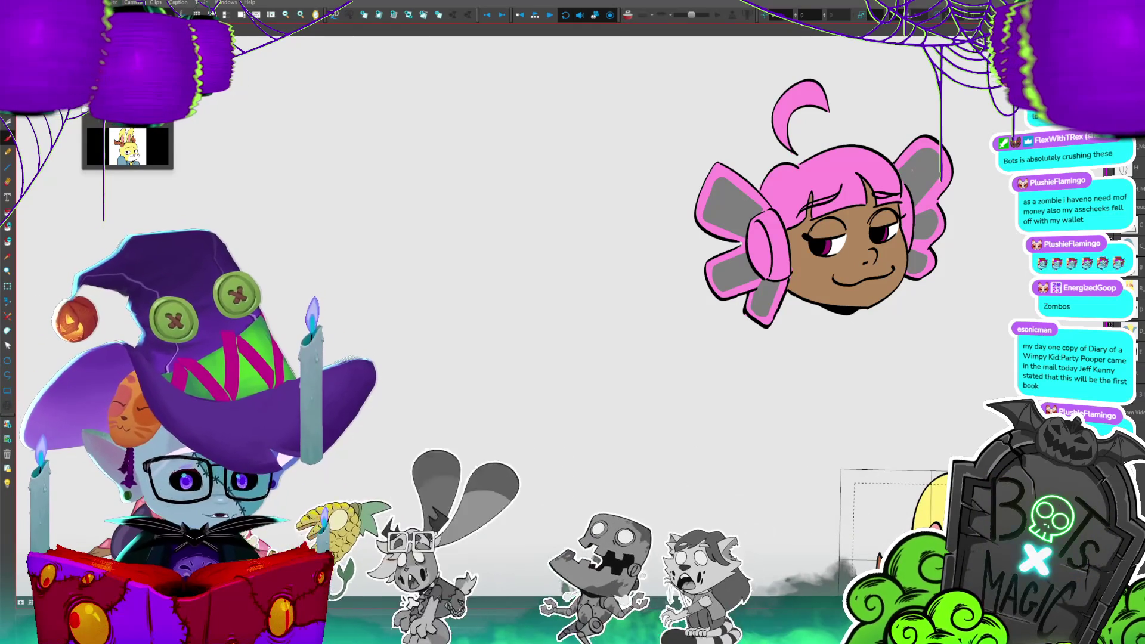
{"action": "key", "text": "ctrl+s"}
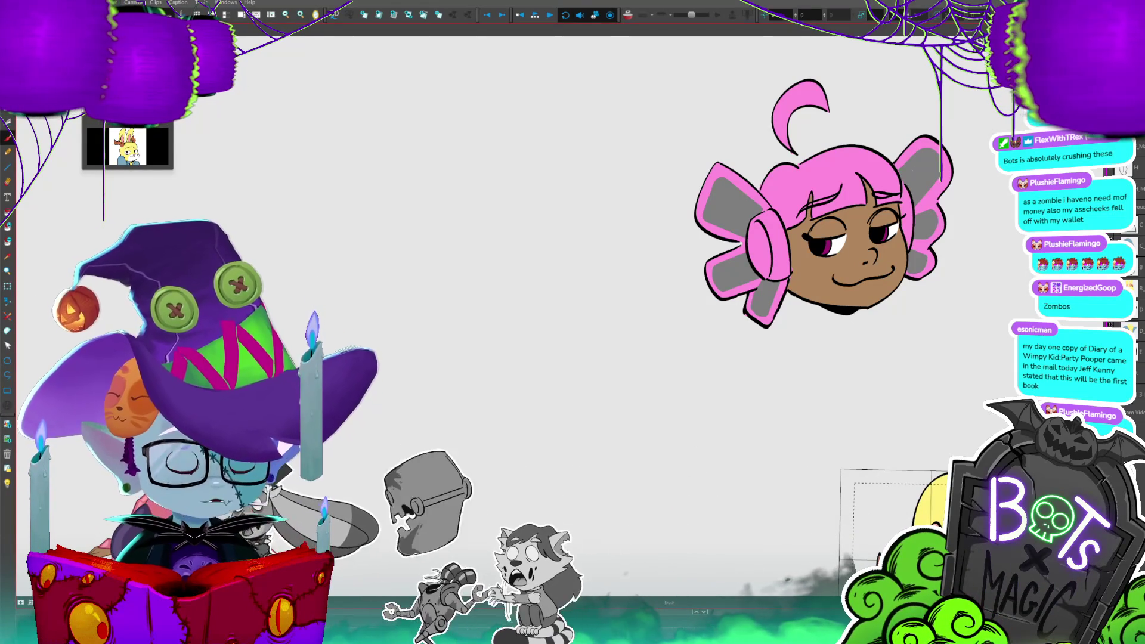
- Add a small stroke on the hair above the right eye, then clear the selection
{"action": "left_click_drag", "start_coordinate": [985, 391], "coordinate": [870, 379]}
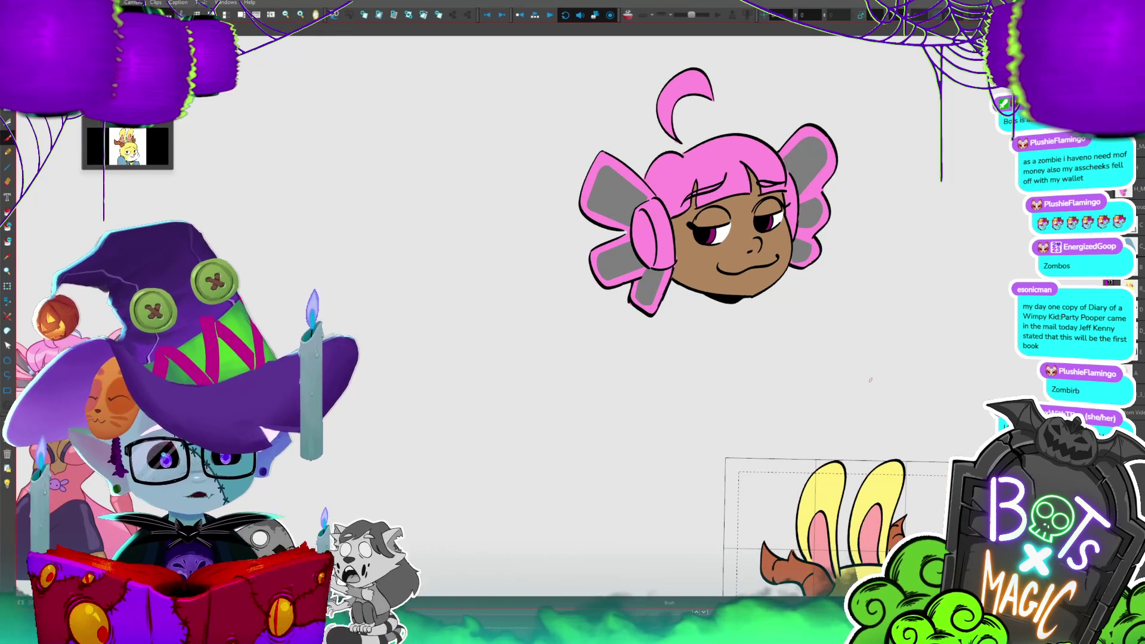
{"action": "left_click_drag", "start_coordinate": [870, 380], "coordinate": [968, 404]}
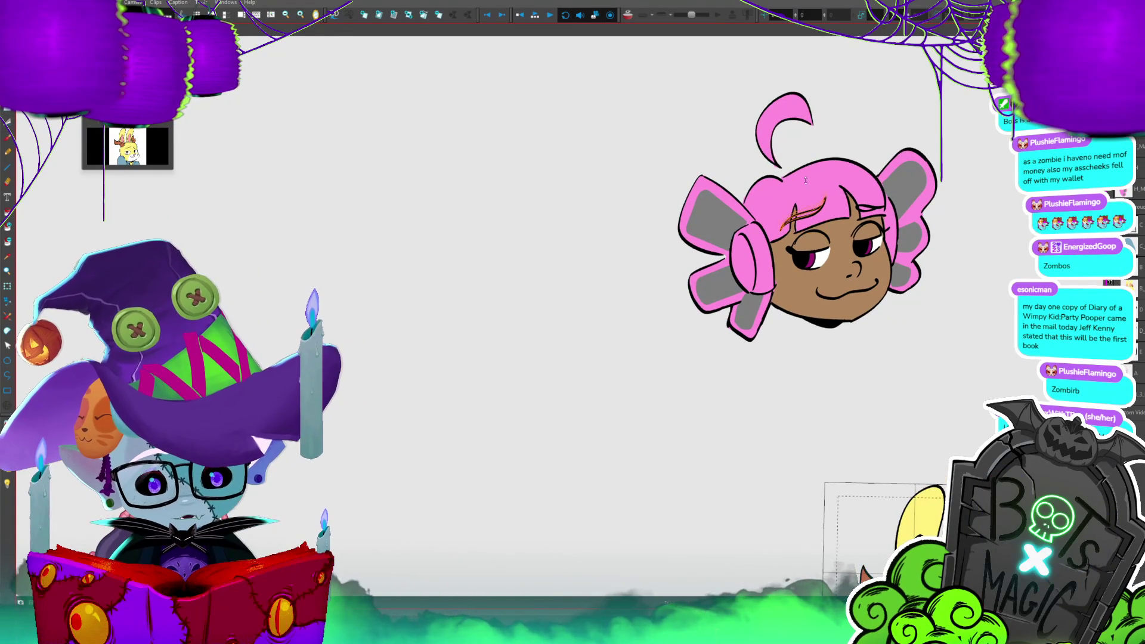
{"action": "left_click_drag", "start_coordinate": [854, 208], "coordinate": [889, 200]}
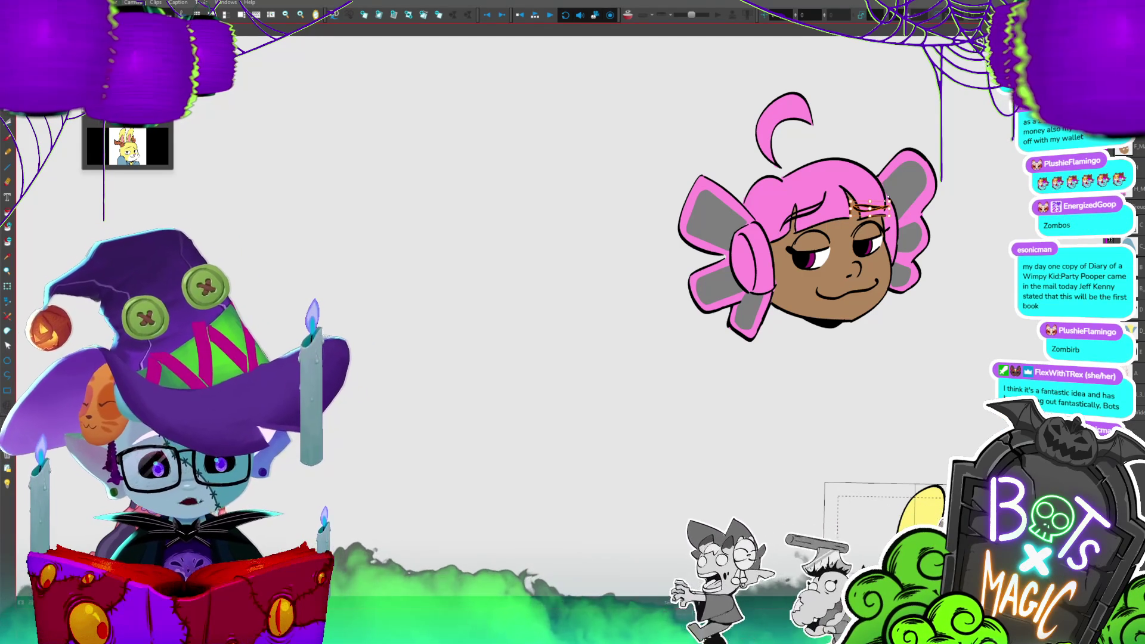
{"action": "left_click_drag", "start_coordinate": [776, 209], "coordinate": [741, 189]}
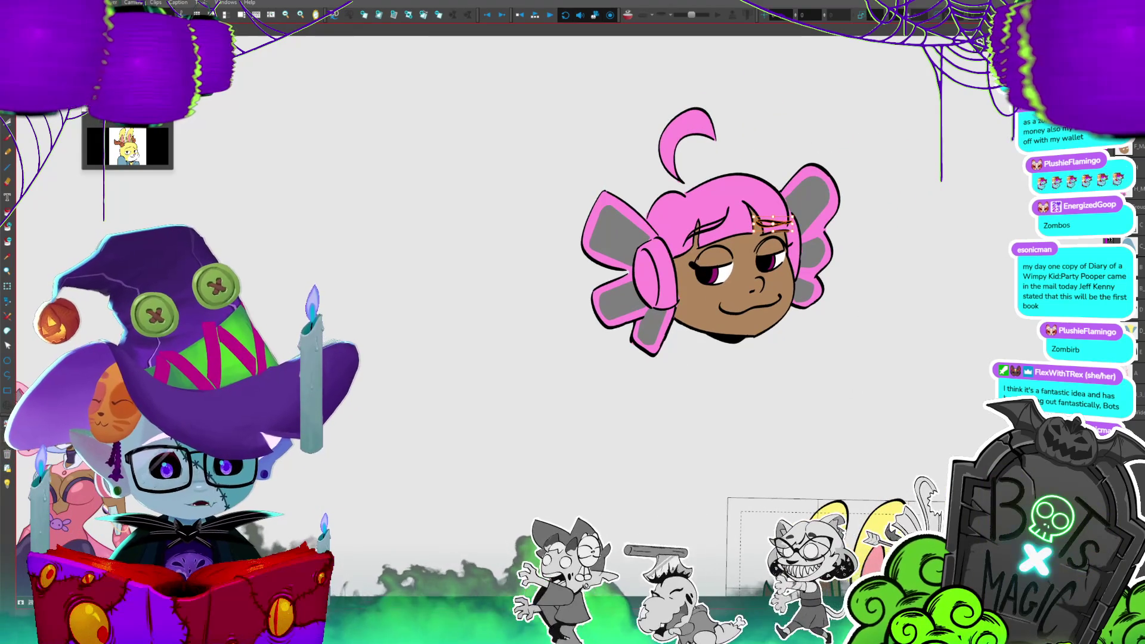
{"action": "scroll", "coordinate": [646, 238], "scroll_direction": "up", "scroll_amount": 2}
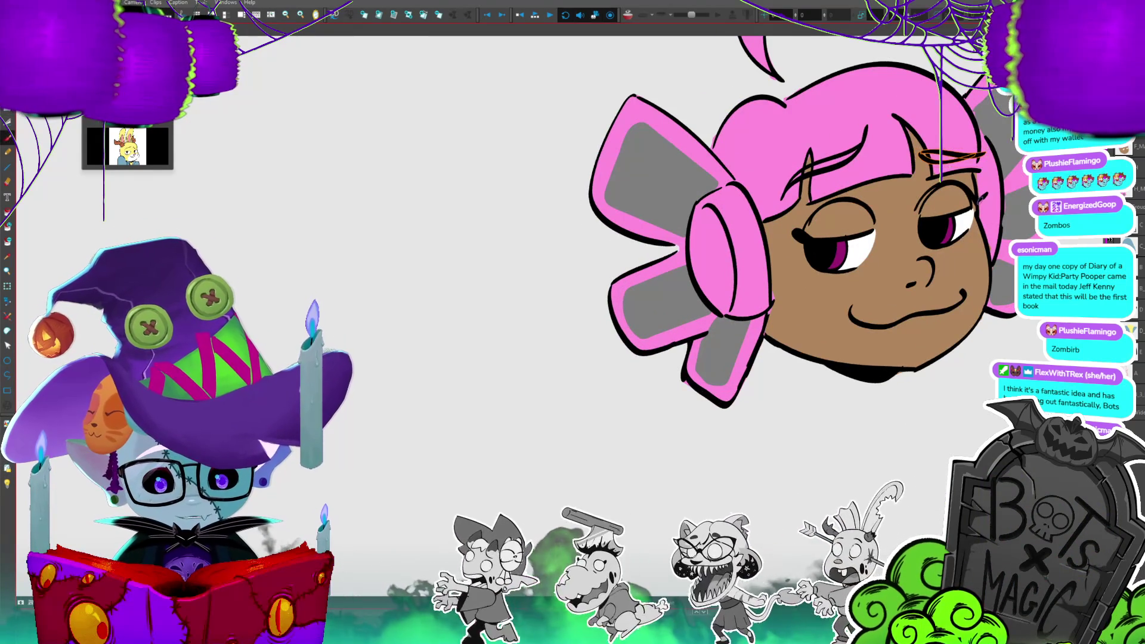
{"action": "key", "text": "Escape"}
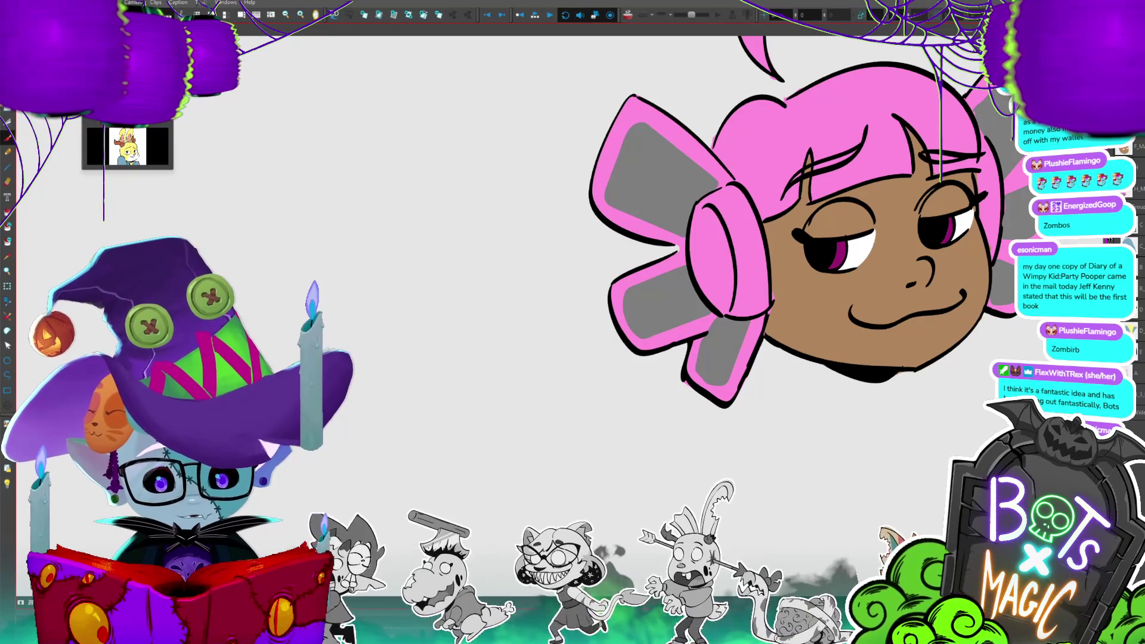
- Zoom in close on the pink hair and switch to the Brush tool
{"action": "left_click_drag", "start_coordinate": [938, 432], "coordinate": [910, 421]}
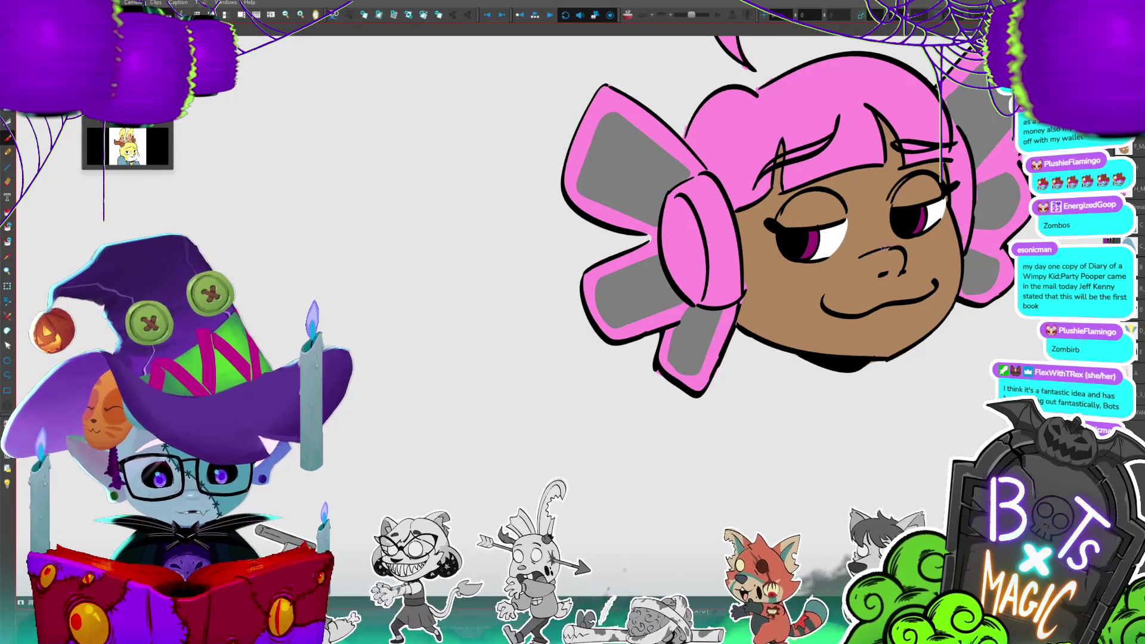
{"action": "left_click_drag", "start_coordinate": [904, 436], "coordinate": [877, 400]}
{"action": "key", "text": "1"}
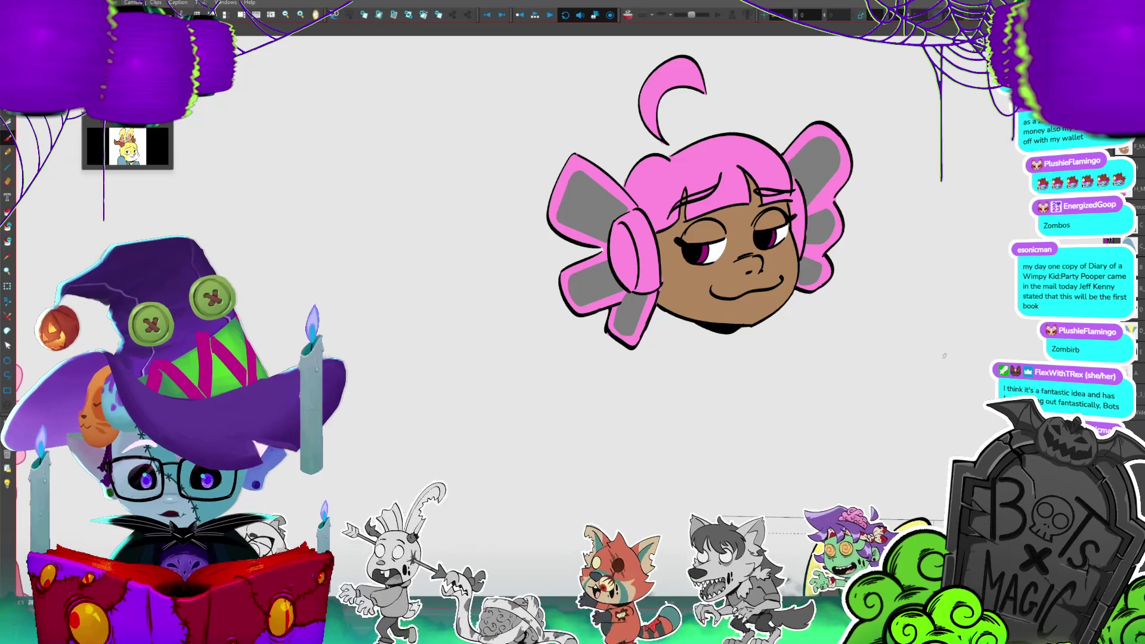
{"action": "key", "text": "2"}
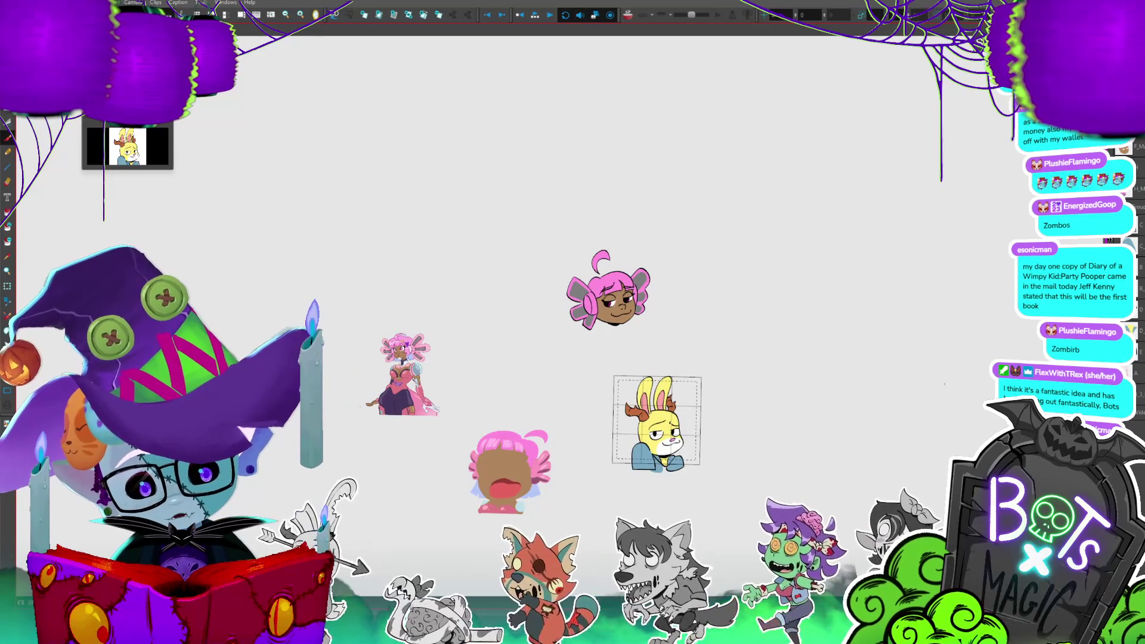
{"action": "key", "text": "2"}
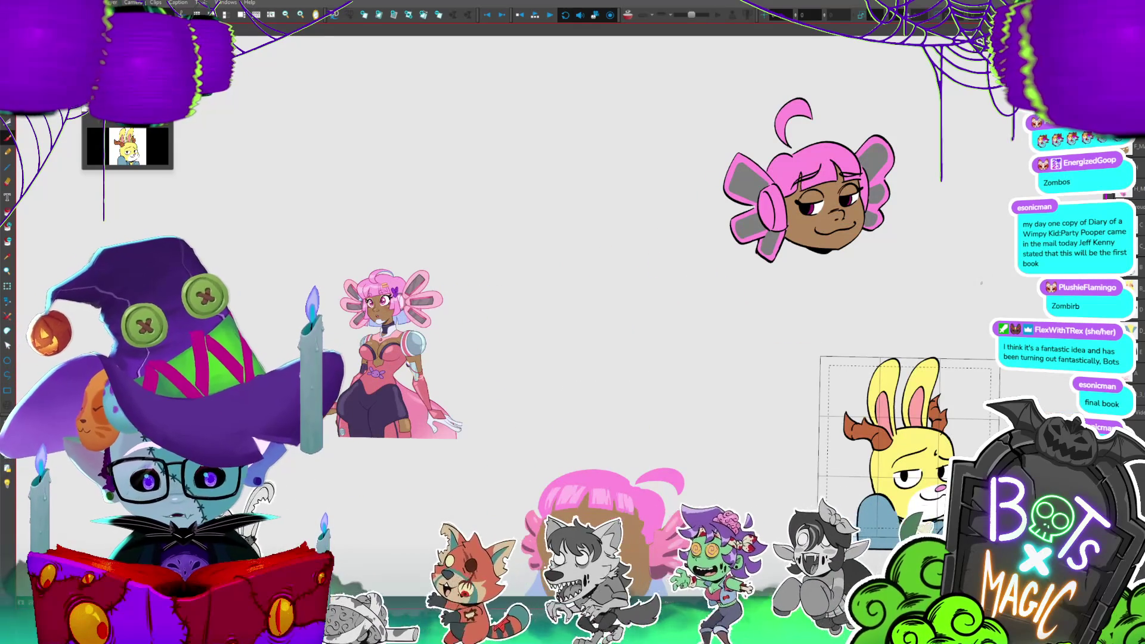
{"action": "key", "text": "2"}
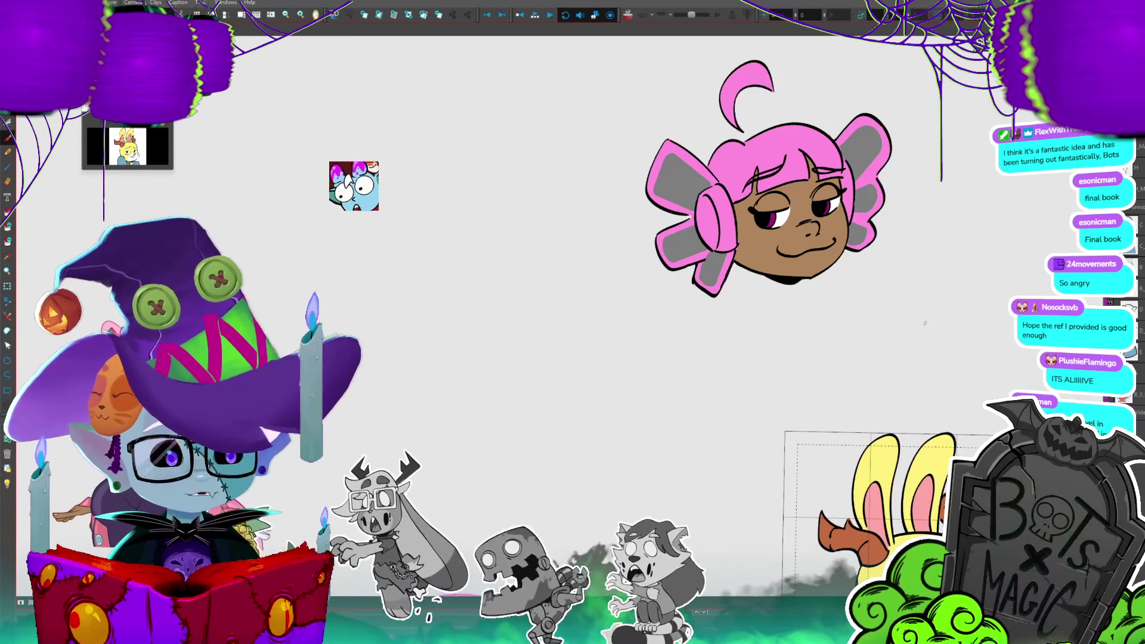
{"action": "scroll", "coordinate": [942, 316], "scroll_direction": "down", "scroll_amount": 3}
{"action": "scroll", "coordinate": [952, 310], "scroll_direction": "up", "scroll_amount": 5}
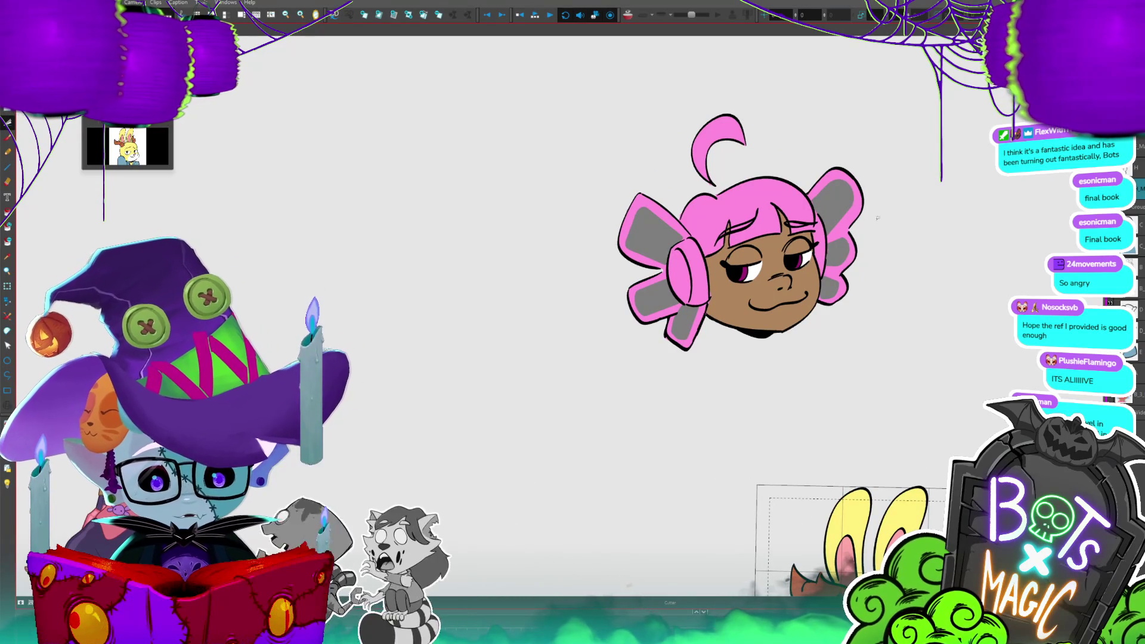
{"action": "key", "text": "2"}
{"action": "key", "text": "2"}
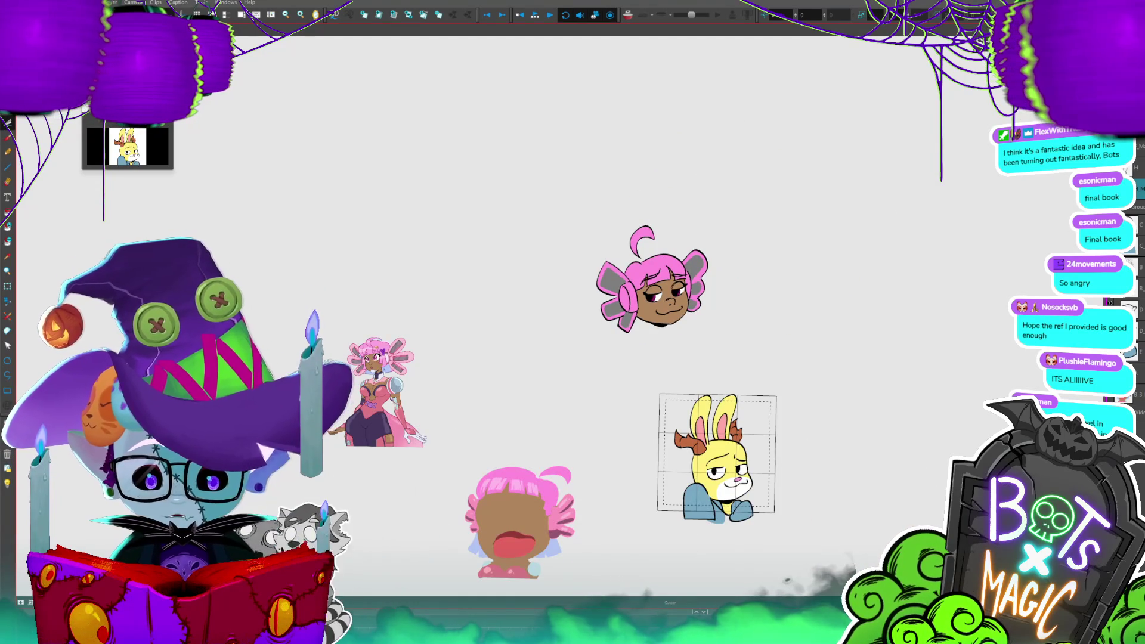
{"action": "key", "text": "2"}
{"action": "key", "text": "2"}
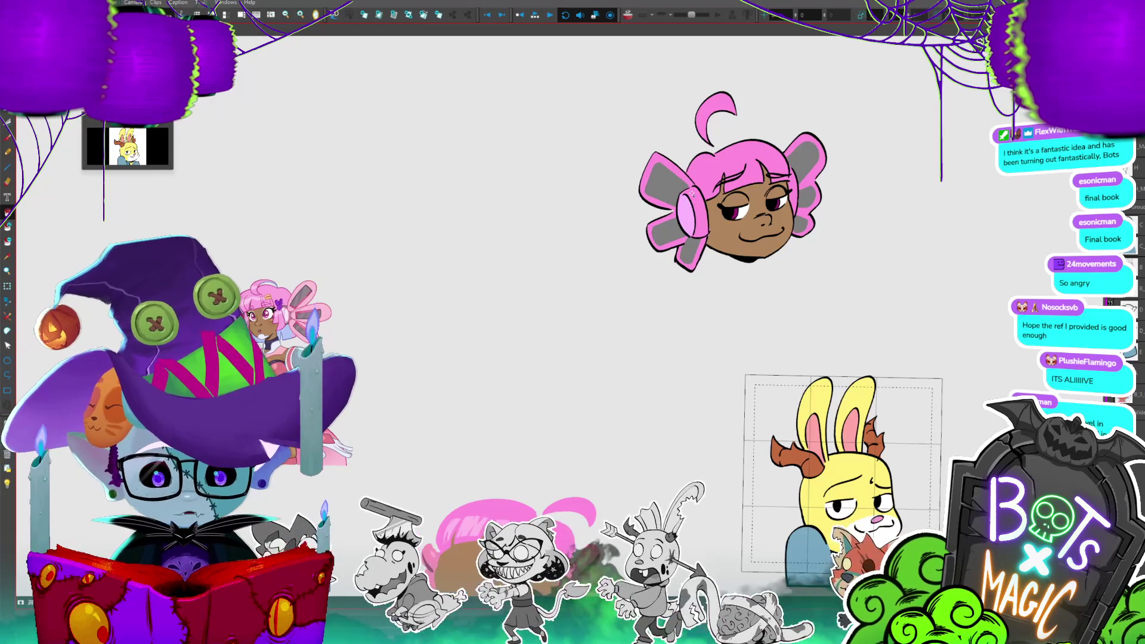
{"action": "key", "text": "2"}
{"action": "key", "text": "2"}
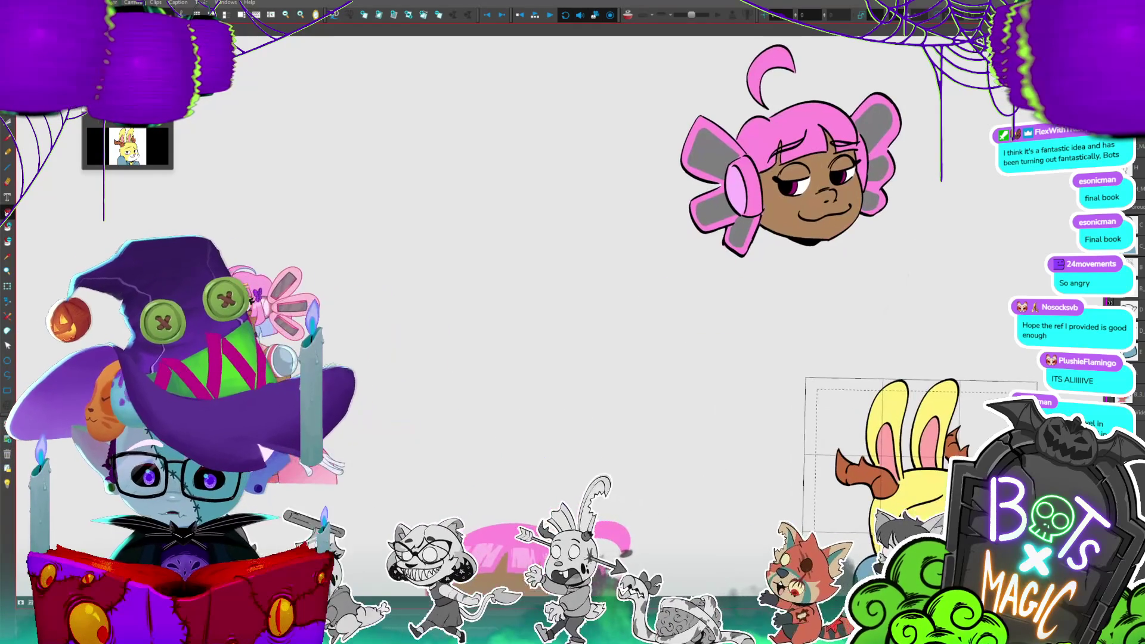
{"action": "key", "text": "2"}
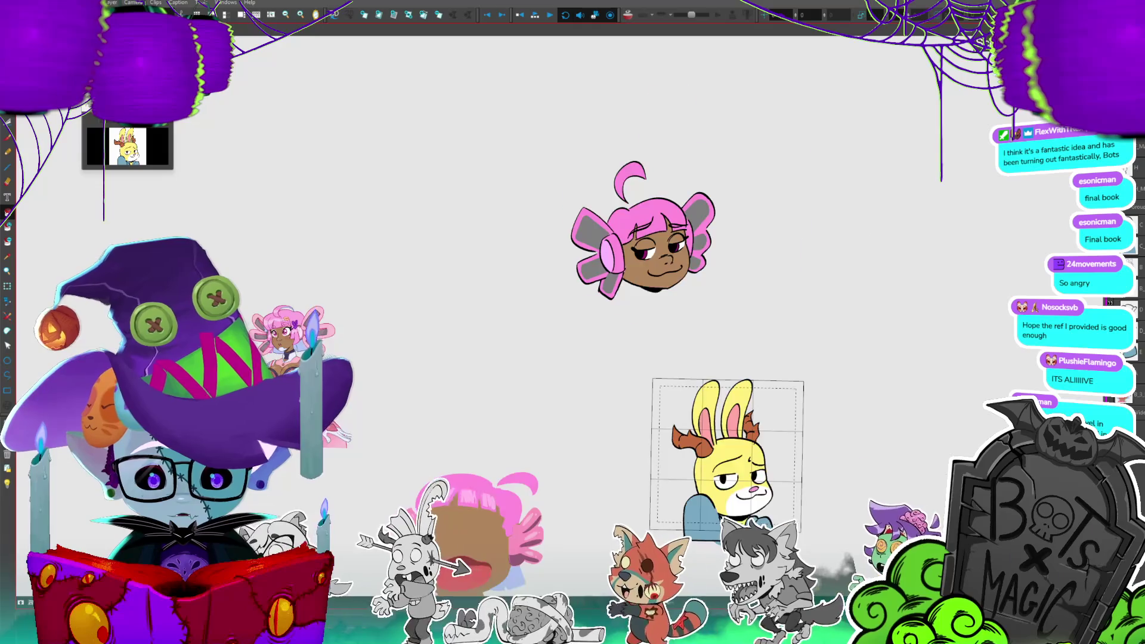
{"action": "key", "text": "2"}
{"action": "key", "text": "alt+b"}
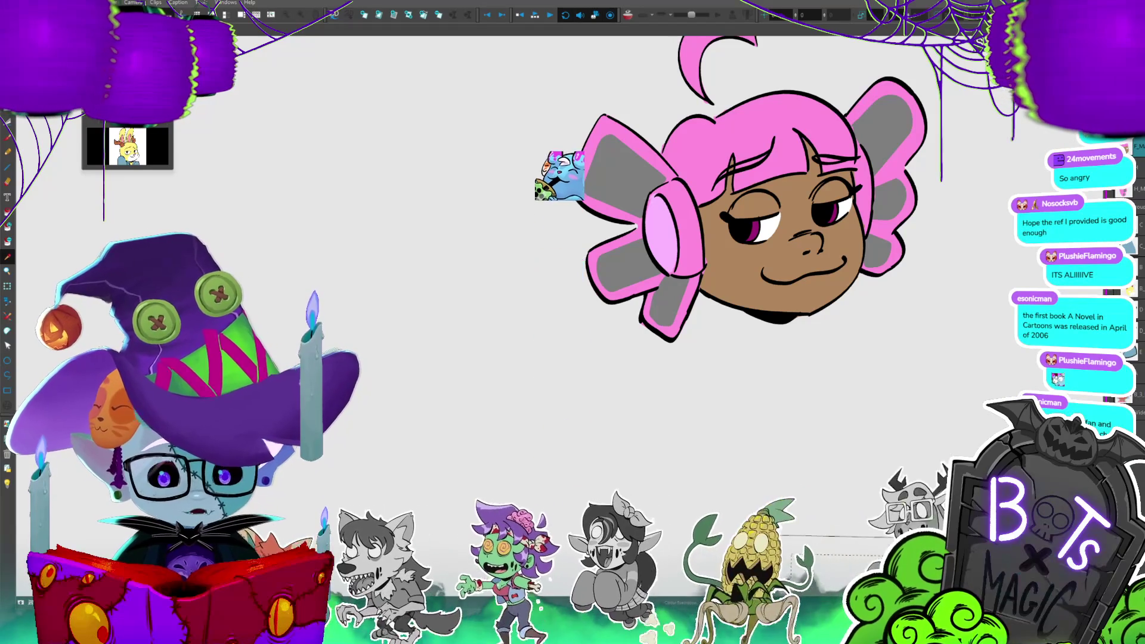
- Paint lighter pink highlight streaks across the bangs, filling the outlined highlight shape, then recentre the head
{"action": "mouse_move", "coordinate": [718, 193]}
{"action": "left_mouse_down"}
{"action": "mouse_move", "coordinate": [709, 158]}
{"action": "mouse_move", "coordinate": [711, 192]}
{"action": "mouse_move", "coordinate": [693, 185]}
{"action": "mouse_move", "coordinate": [766, 174]}
{"action": "mouse_move", "coordinate": [760, 152]}
{"action": "mouse_move", "coordinate": [750, 175]}
{"action": "mouse_move", "coordinate": [800, 148]}
{"action": "left_mouse_up"}
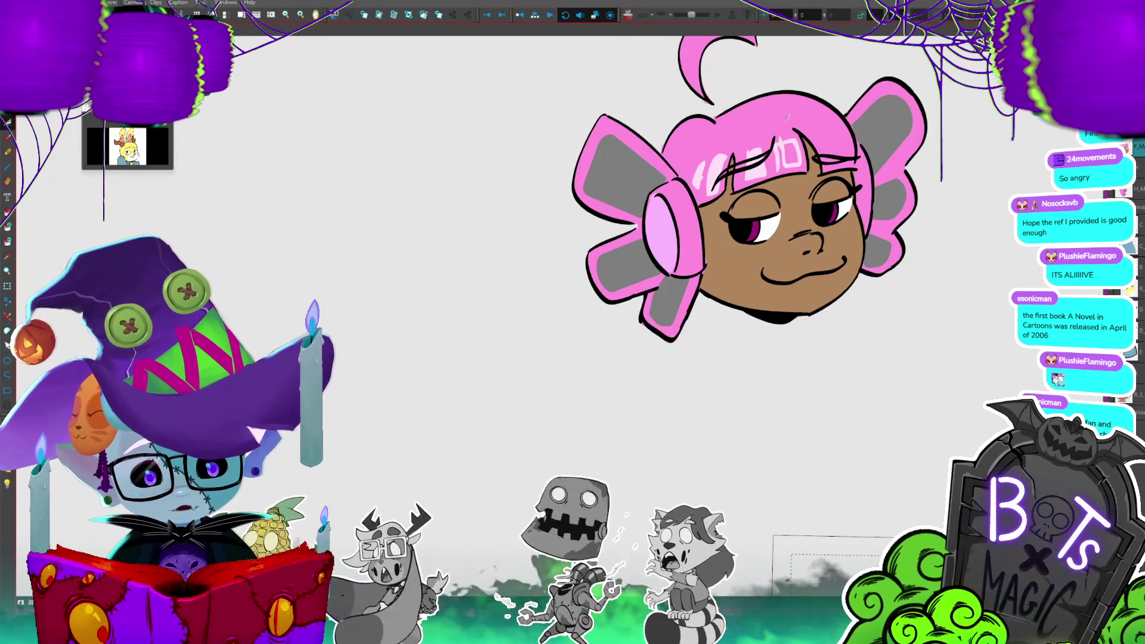
{"action": "key", "text": "ctrl+z"}
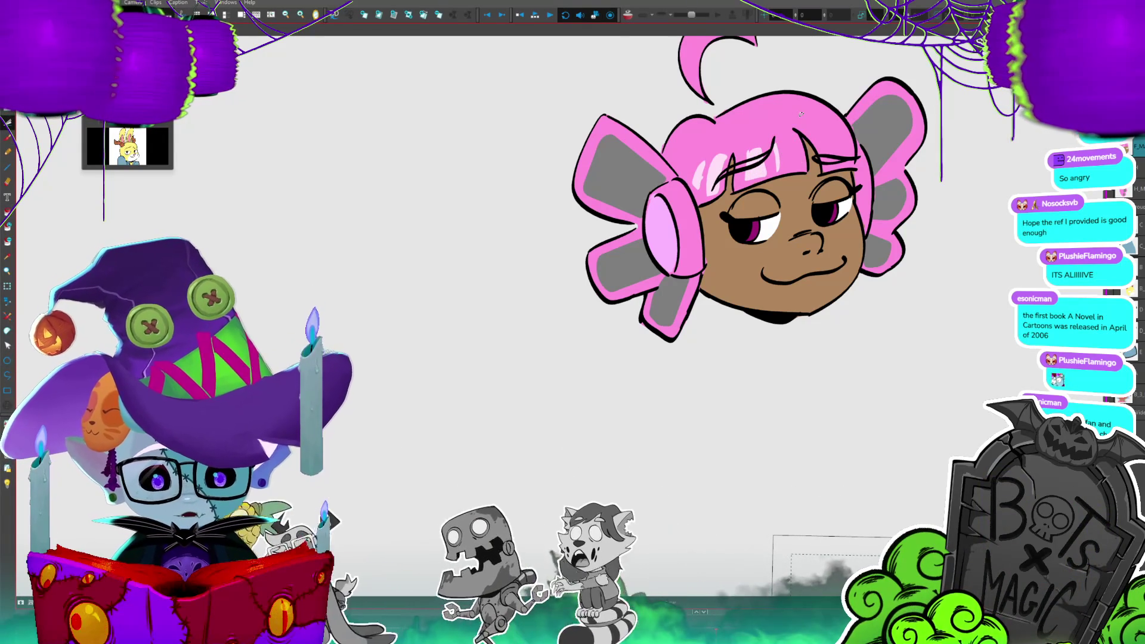
{"action": "mouse_move", "coordinate": [785, 144]}
{"action": "left_mouse_down"}
{"action": "mouse_move", "coordinate": [787, 163]}
{"action": "mouse_move", "coordinate": [805, 166]}
{"action": "mouse_move", "coordinate": [798, 139]}
{"action": "left_mouse_up"}
{"action": "left_click", "coordinate": [794, 153]}
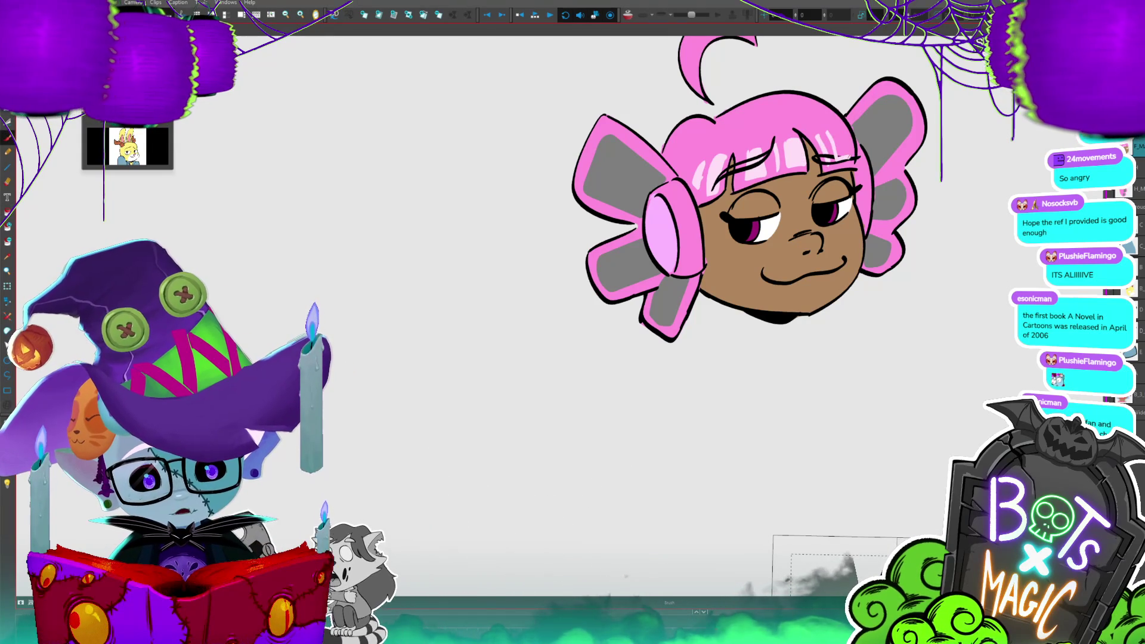
{"action": "left_click_drag", "start_coordinate": [841, 143], "coordinate": [834, 133]}
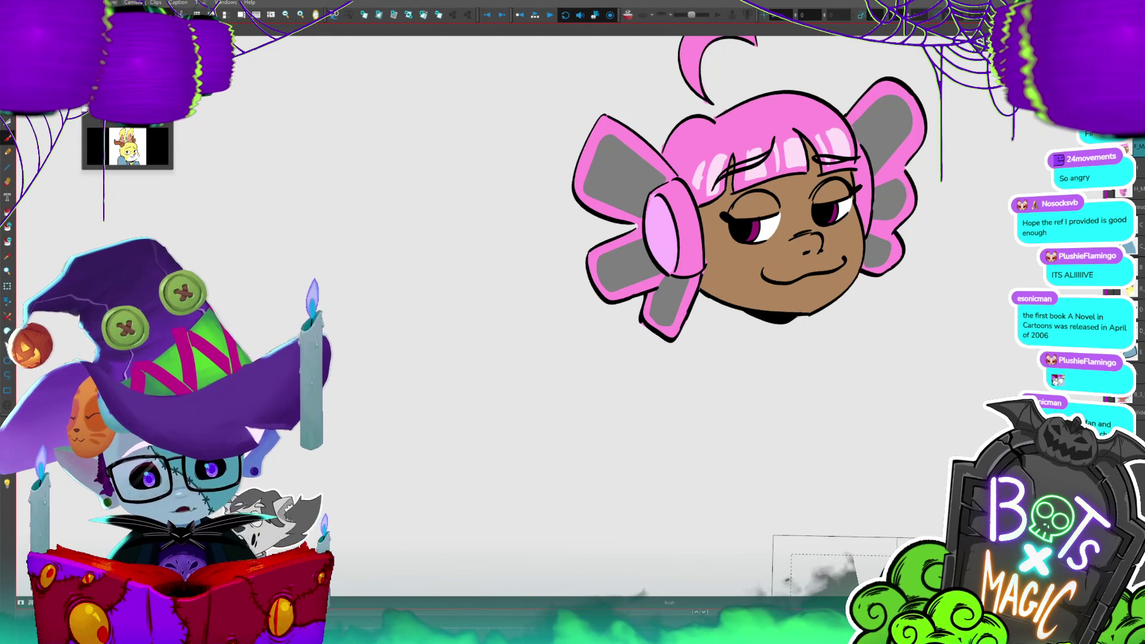
{"action": "key", "text": "1"}
{"action": "key", "text": "2"}
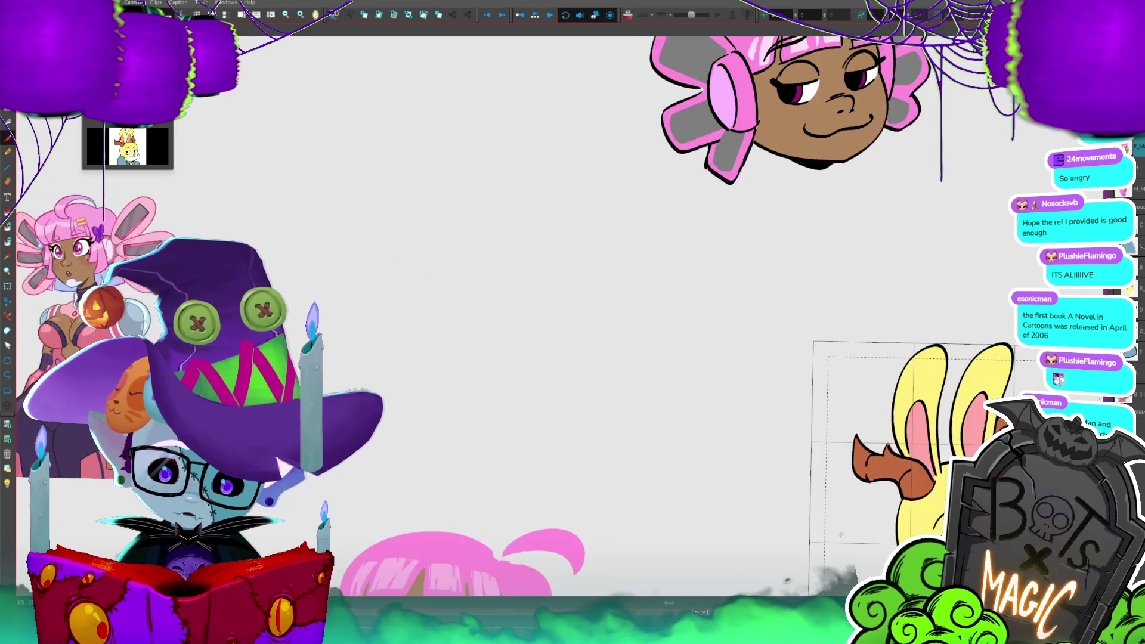
{"action": "key", "text": "shift+n"}
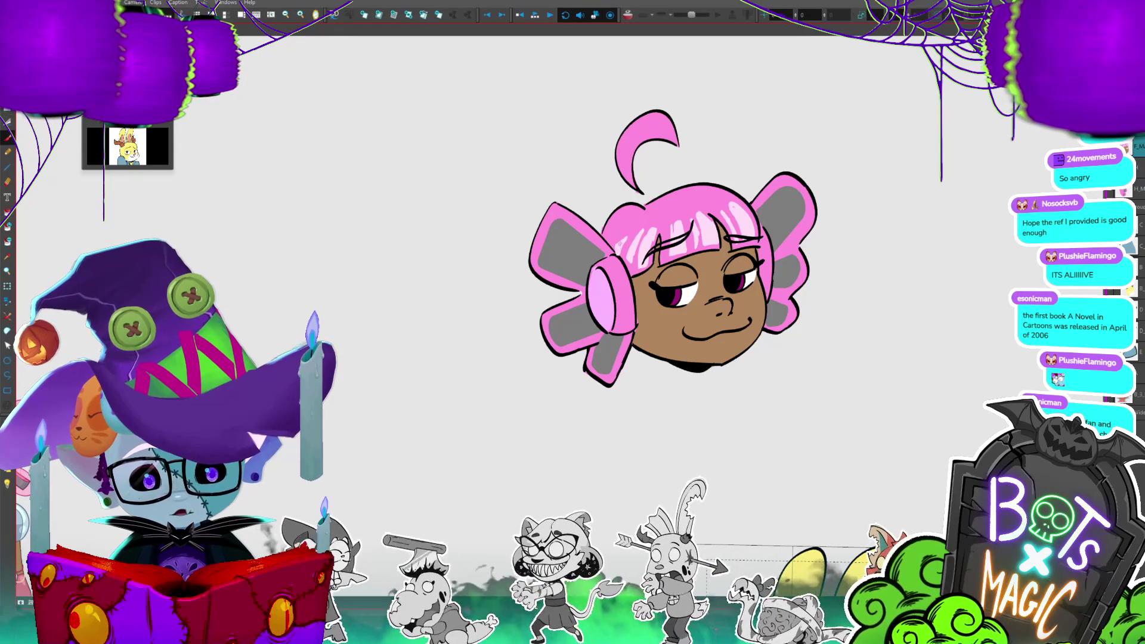
- Draw a circle below the chin, then move it down-left and enlarge it slightly
{"action": "scroll", "coordinate": [584, 301], "scroll_direction": "down", "scroll_amount": 5}
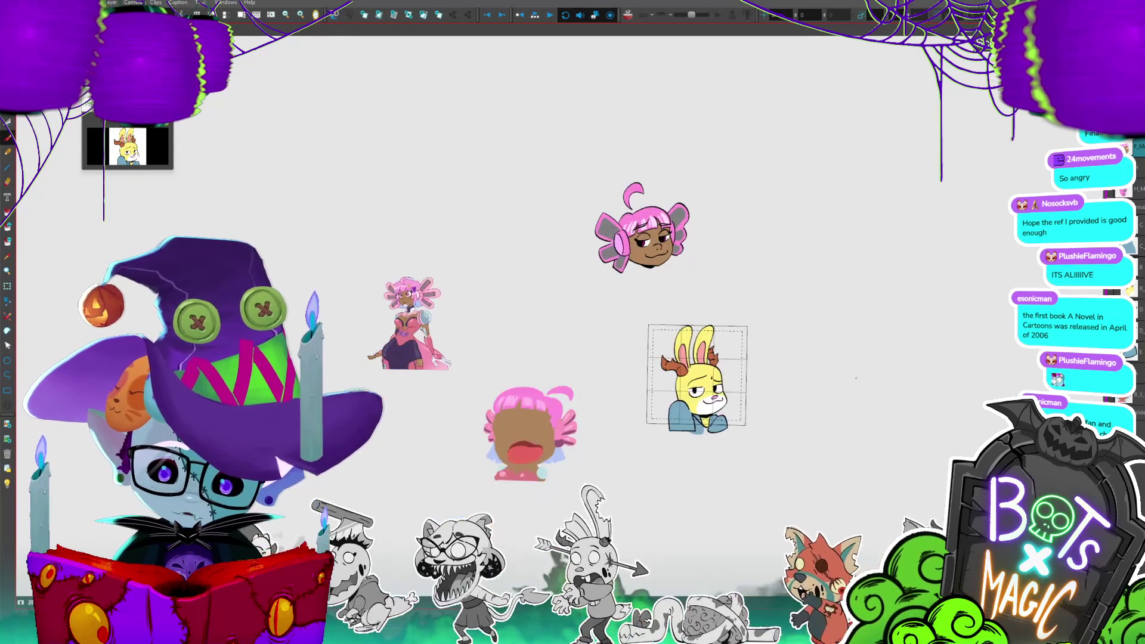
{"action": "scroll", "coordinate": [454, 357], "scroll_direction": "up", "scroll_amount": 2}
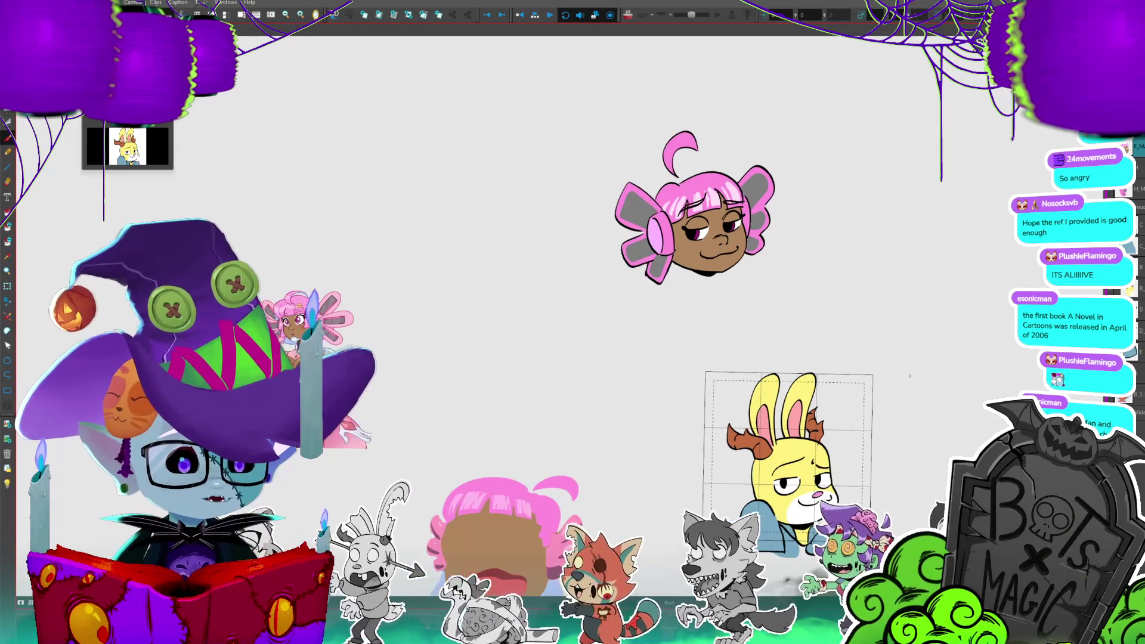
{"action": "key", "text": "ctrl+plus"}
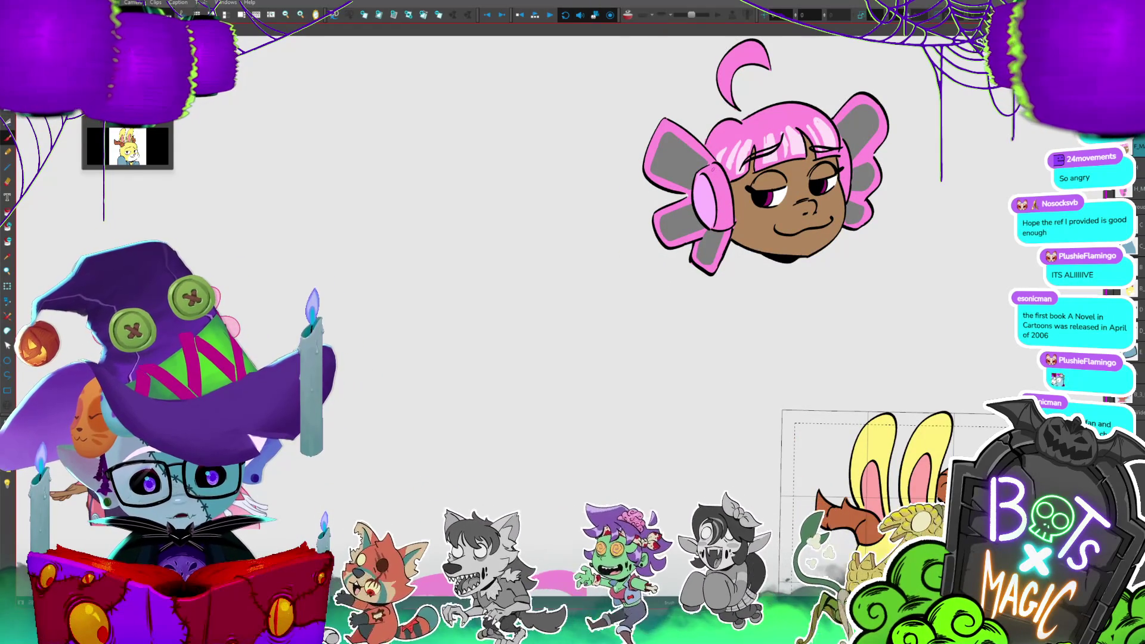
{"action": "key", "text": "ctrl+minus"}
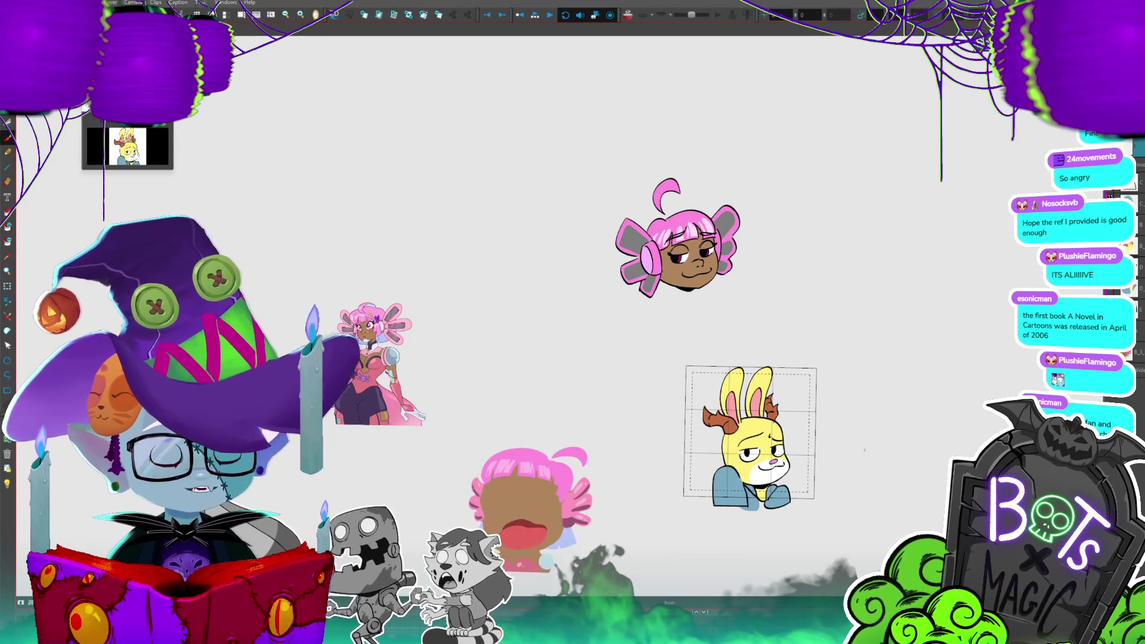
{"action": "scroll", "coordinate": [864, 449], "scroll_direction": "up", "scroll_amount": 3}
{"action": "scroll", "coordinate": [905, 340], "scroll_direction": "up", "scroll_amount": 1}
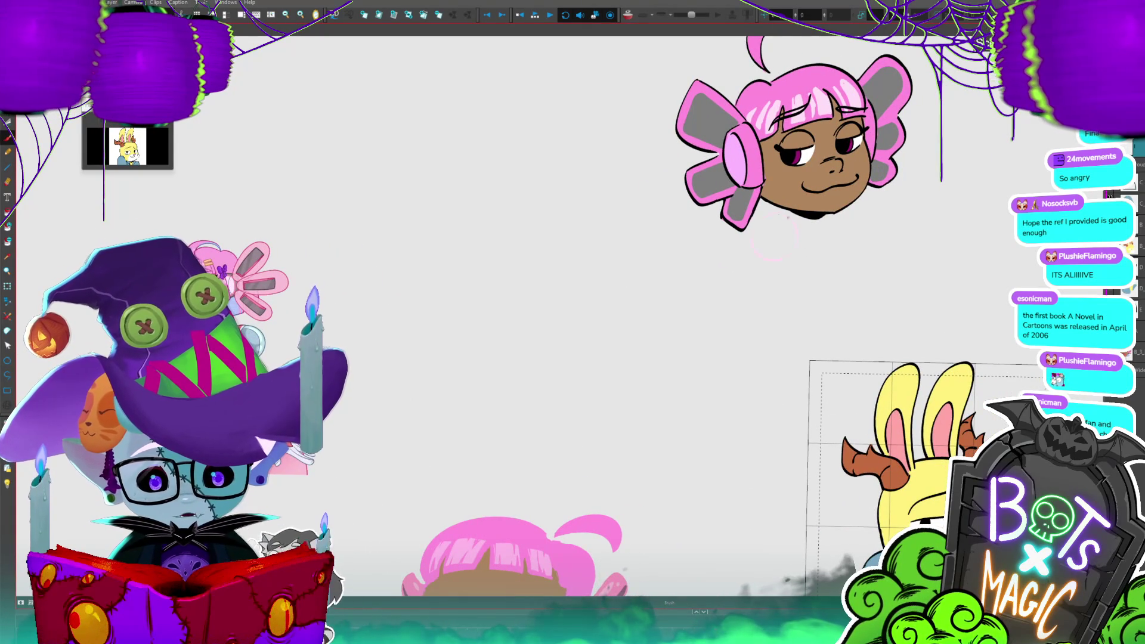
{"action": "left_click_drag", "start_coordinate": [774, 214], "coordinate": [776, 213]}
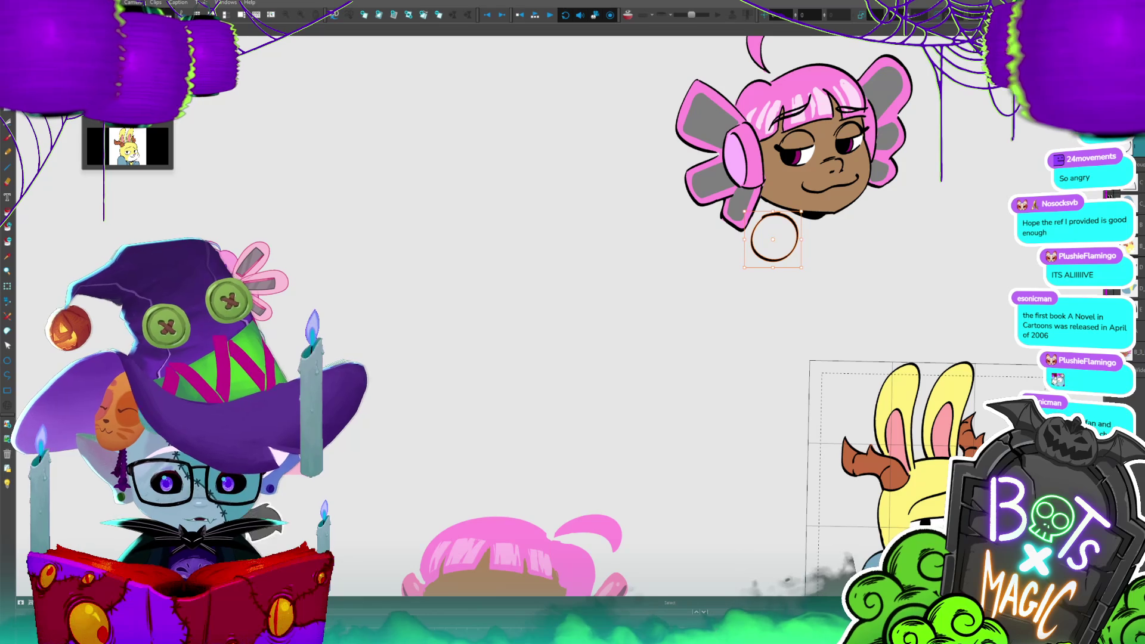
{"action": "key", "text": "alt+s"}
{"action": "left_click", "coordinate": [777, 217]}
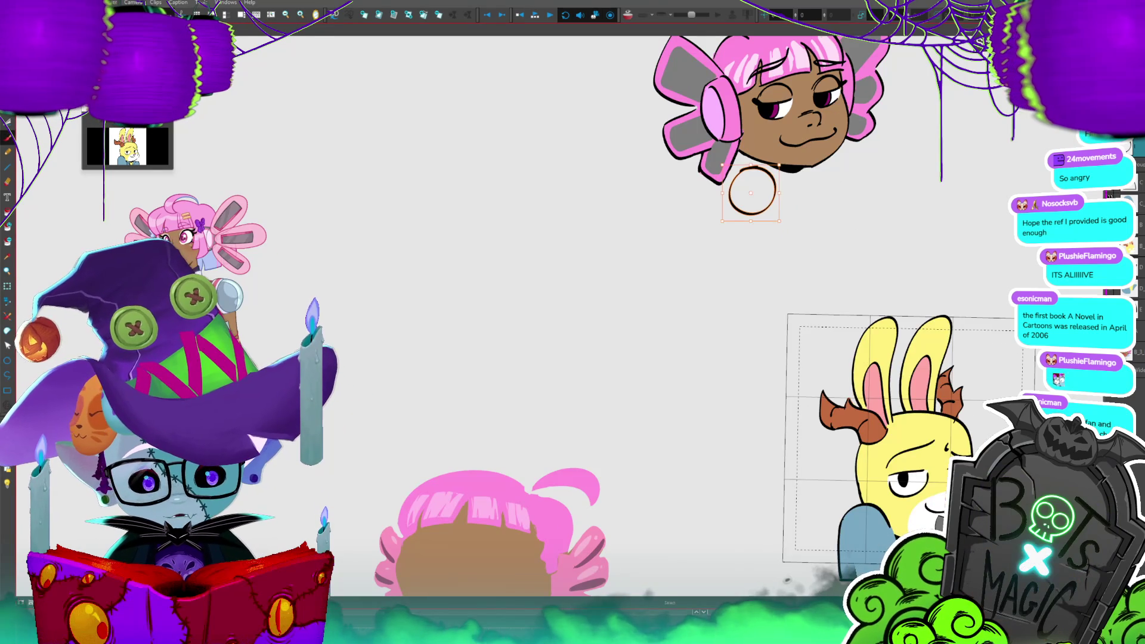
{"action": "left_click_drag", "start_coordinate": [763, 197], "coordinate": [761, 201]}
- Select the whole head drawing and drag it onto the bunny body template
{"action": "key", "text": "2"}
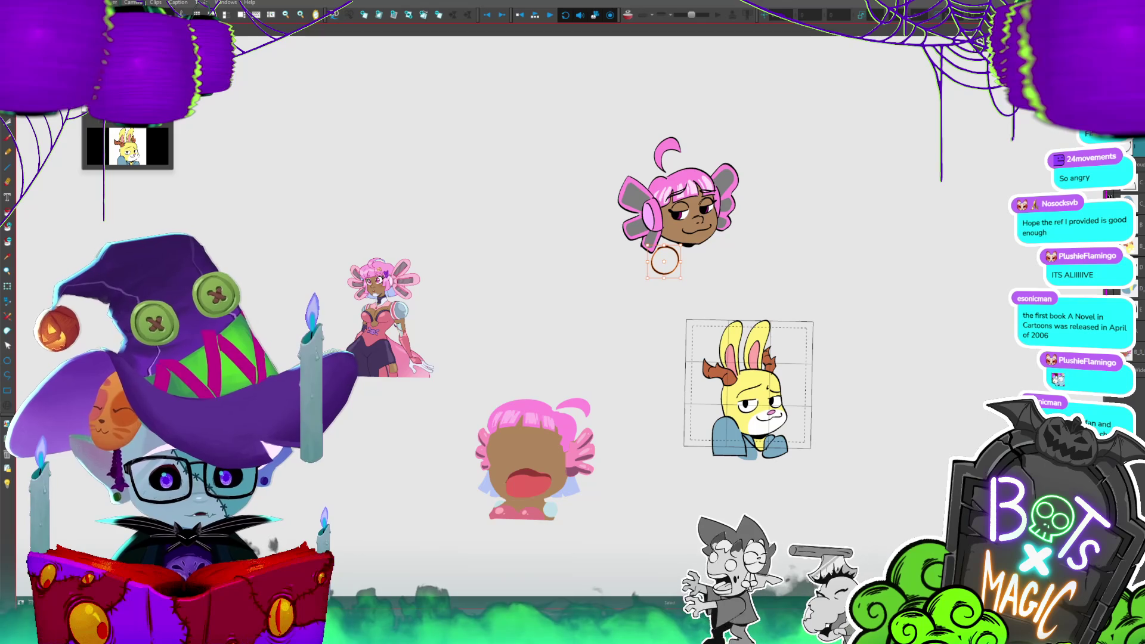
{"action": "key", "text": "ctrl+a"}
{"action": "mouse_move", "coordinate": [744, 213]}
{"action": "left_mouse_down"}
{"action": "mouse_move", "coordinate": [763, 381]}
{"action": "mouse_move", "coordinate": [775, 396]}
{"action": "left_mouse_up"}
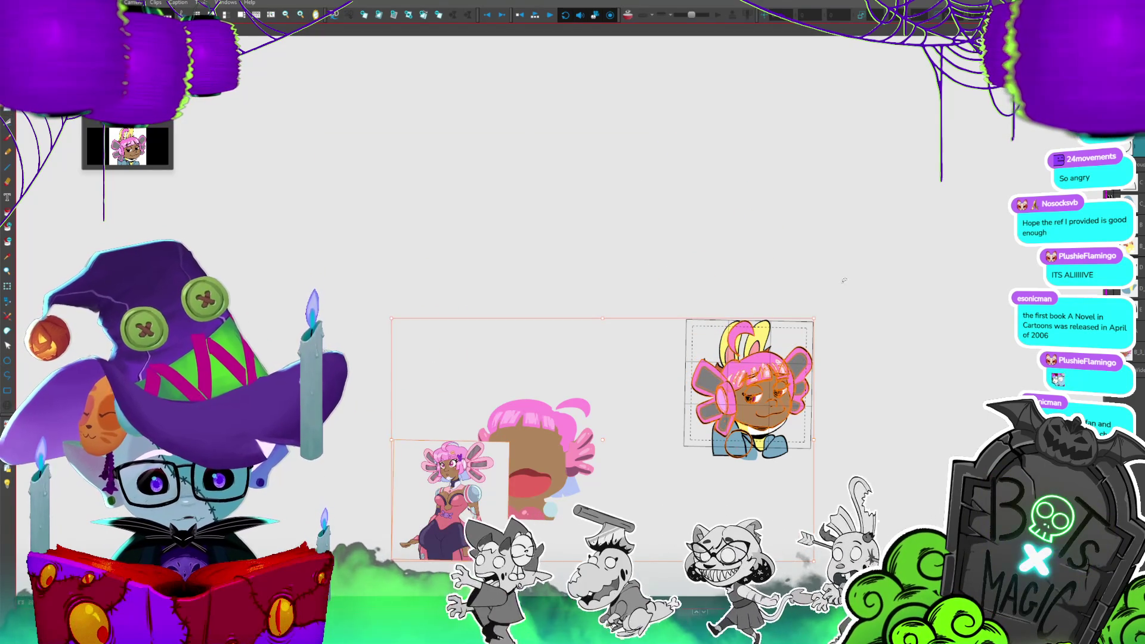
- Add a sketch stroke at the head's upper left and step to another frame
{"action": "scroll", "coordinate": [588, 425], "scroll_direction": "up", "scroll_amount": 3}
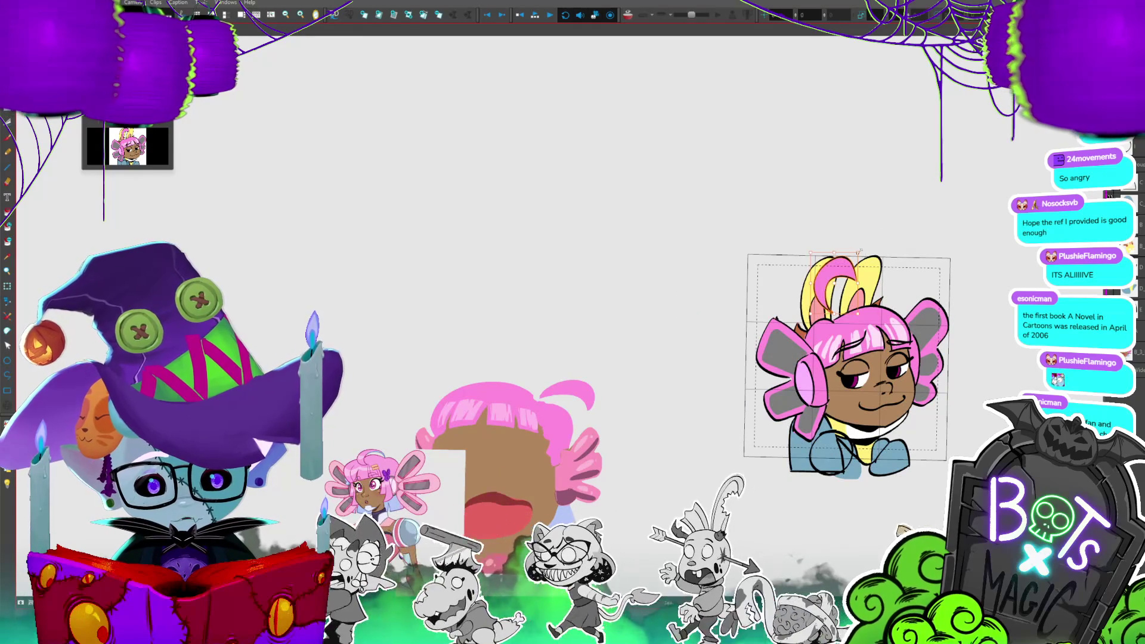
{"action": "mouse_move", "coordinate": [813, 298]}
{"action": "left_mouse_down"}
{"action": "mouse_move", "coordinate": [841, 270]}
{"action": "mouse_move", "coordinate": [850, 281]}
{"action": "left_mouse_up"}
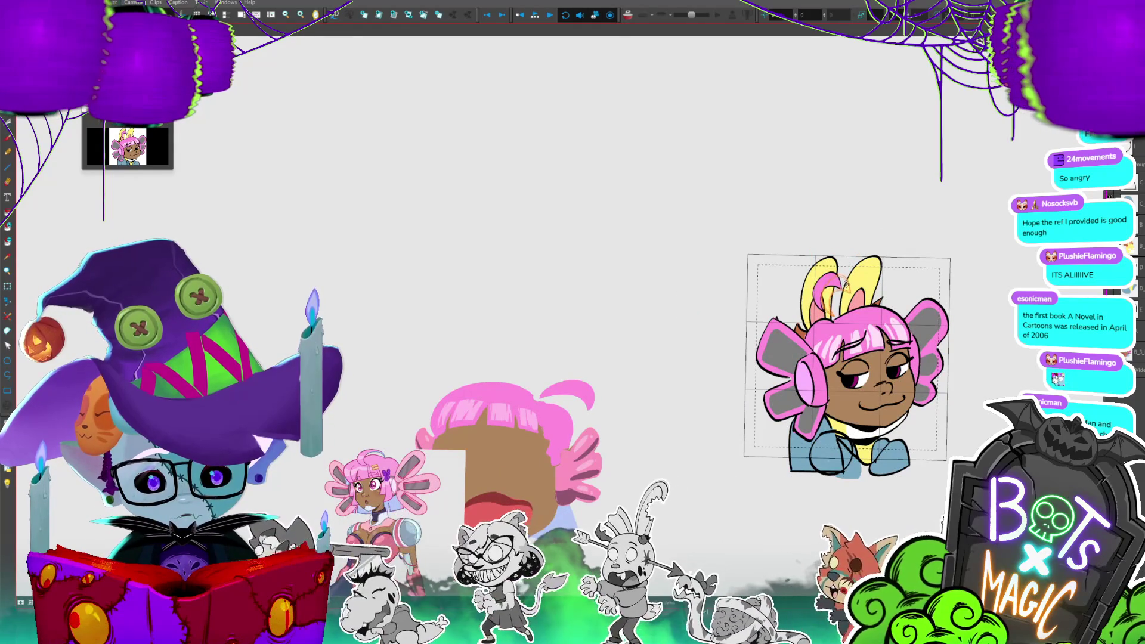
{"action": "key", "text": "period"}
{"action": "key", "text": "period"}
{"action": "key", "text": "period"}
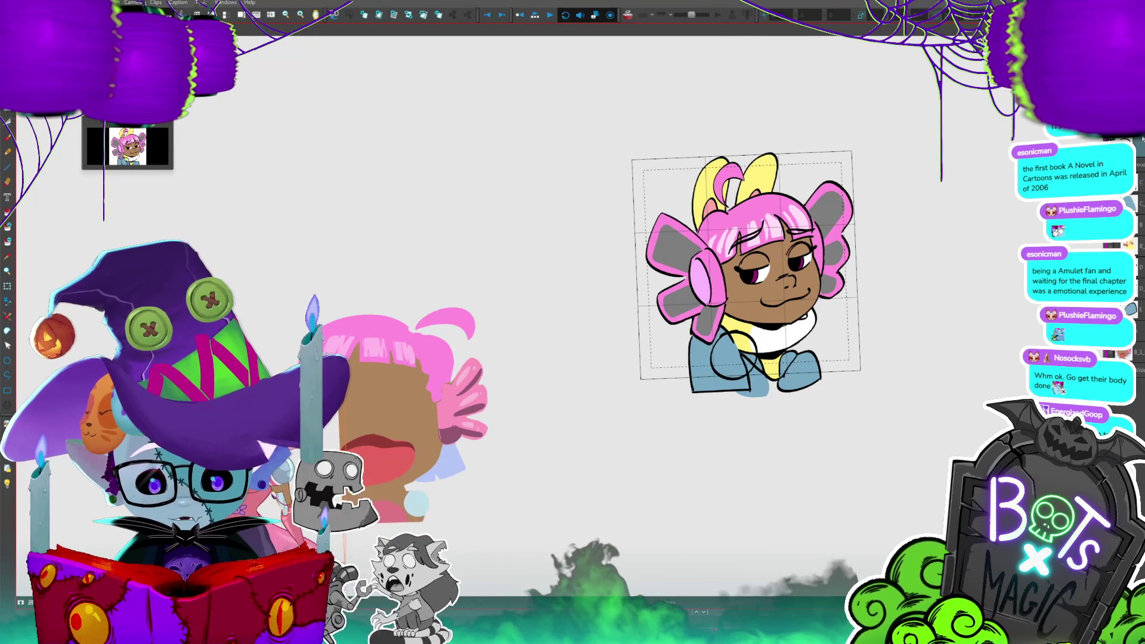
- Select all the artwork and put a transform box around it
{"action": "key", "text": "ctrl+a"}
{"action": "key", "text": "ctrl+minus"}
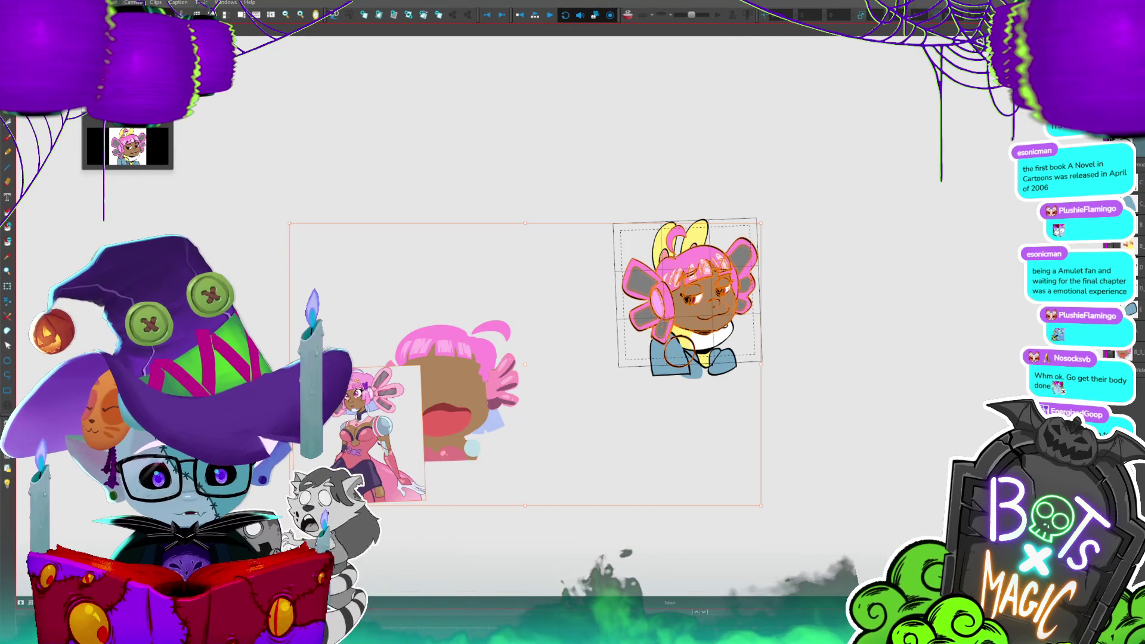
{"action": "key", "text": "ctrl+t"}
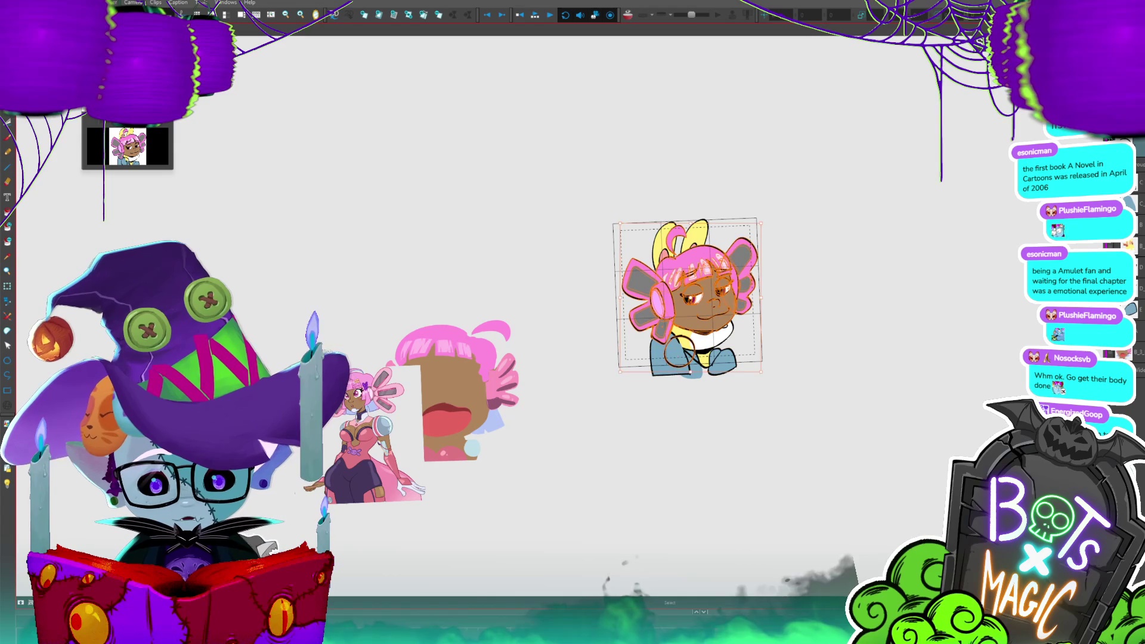
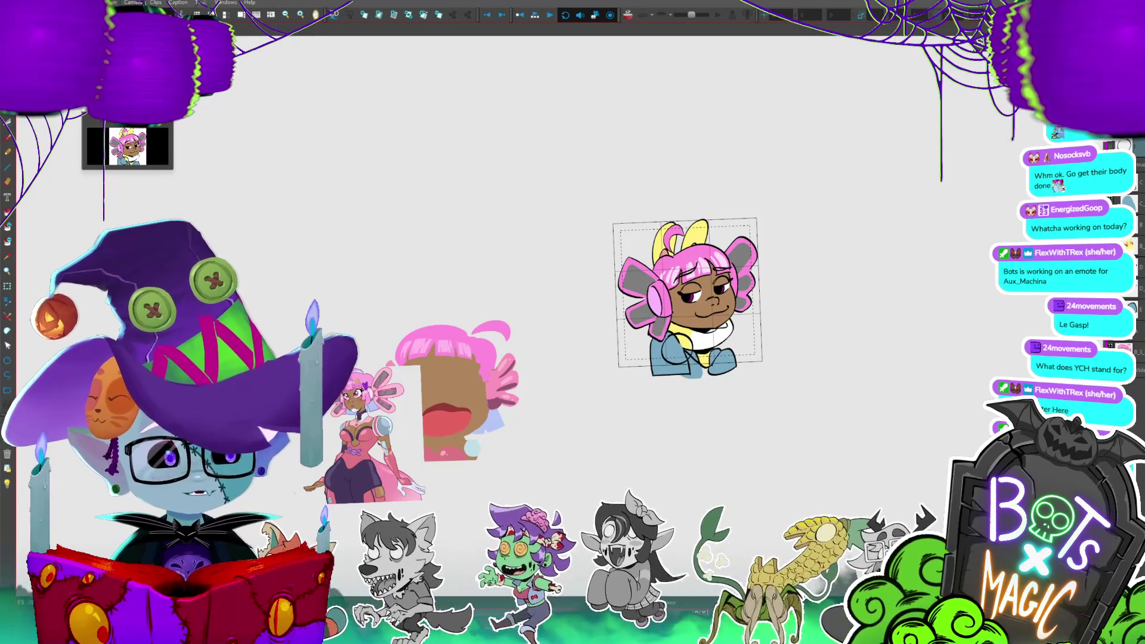
- Select the shoulder ellipse, dim everything else with Light Table, and move it up-left
{"action": "scroll", "coordinate": [617, 351], "scroll_direction": "up", "scroll_amount": 3}
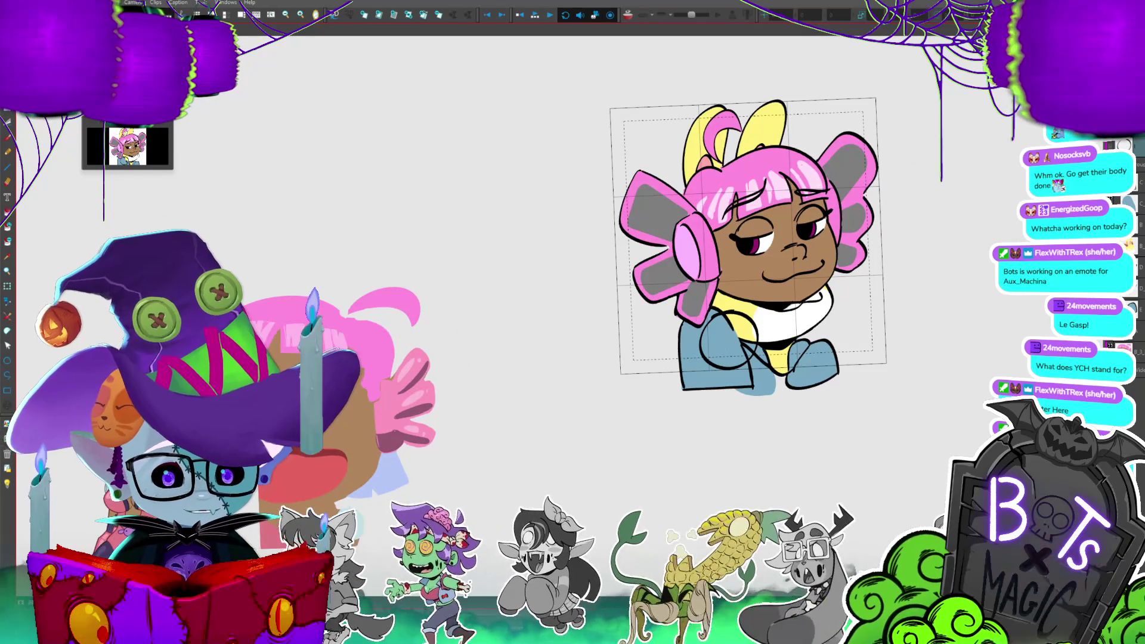
{"action": "left_click", "coordinate": [759, 362]}
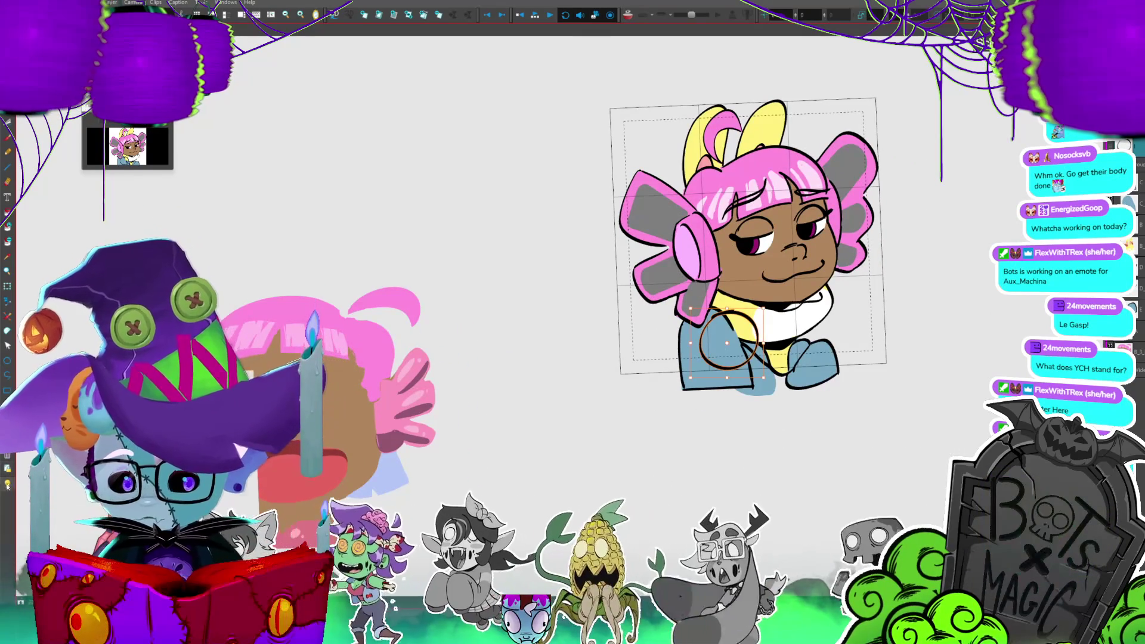
{"action": "left_click", "coordinate": [8, 484]}
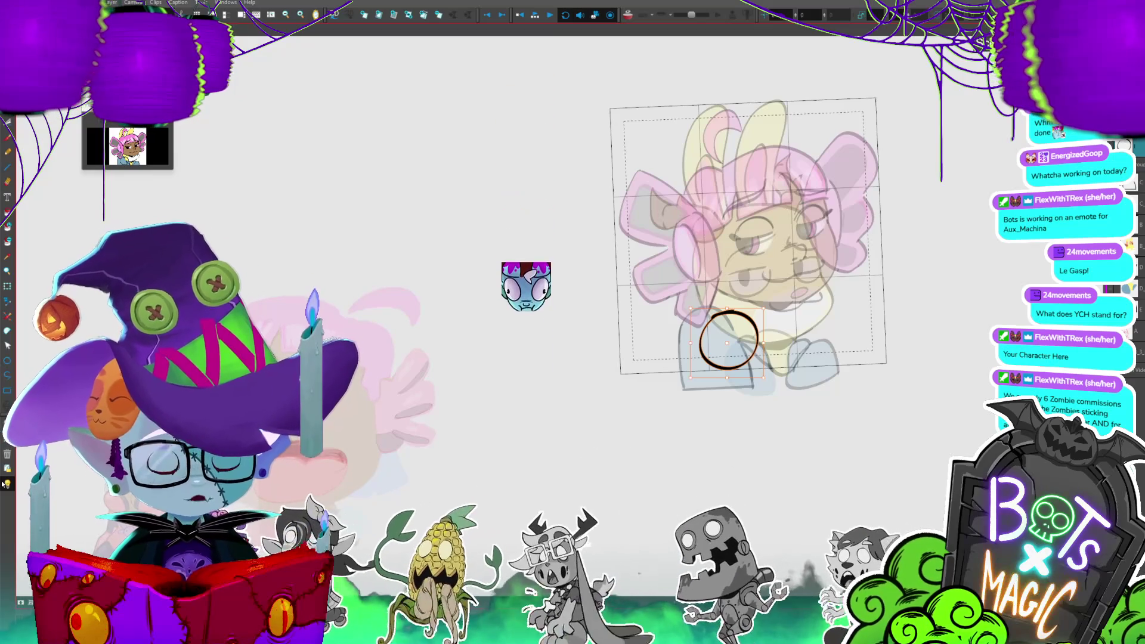
{"action": "mouse_move", "coordinate": [745, 358]}
{"action": "left_mouse_down"}
{"action": "mouse_move", "coordinate": [726, 344]}
{"action": "mouse_move", "coordinate": [747, 366]}
{"action": "left_mouse_up"}
- Draw a stroke running down from the bottom of the shoulder circle
{"action": "scroll", "coordinate": [750, 173], "scroll_direction": "down", "scroll_amount": 3}
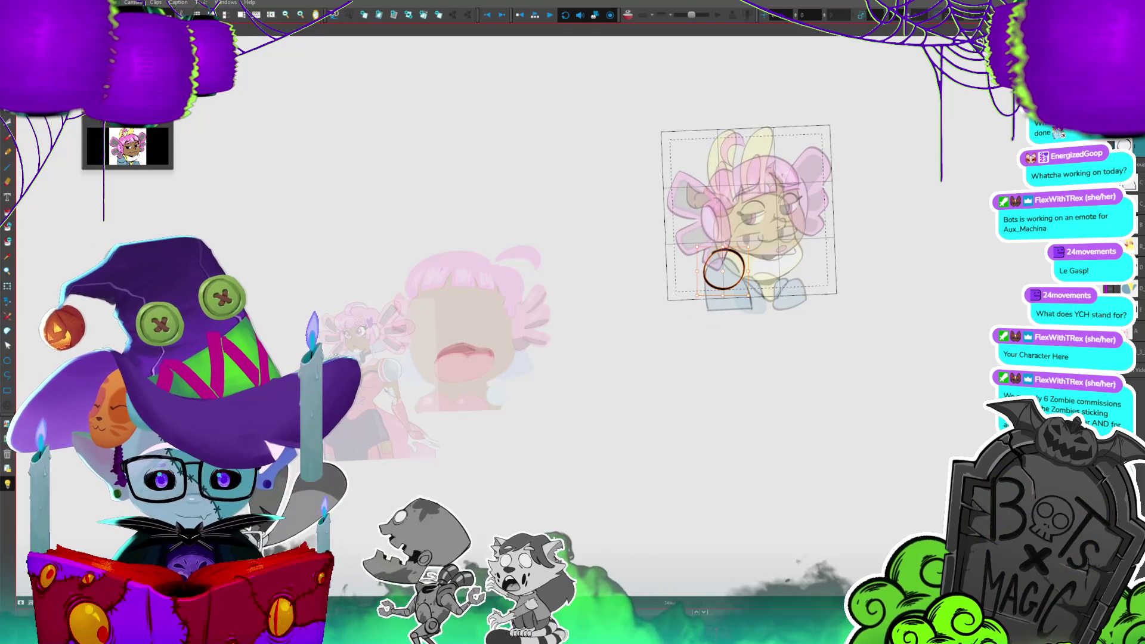
{"action": "scroll", "coordinate": [608, 305], "scroll_direction": "up", "scroll_amount": 1}
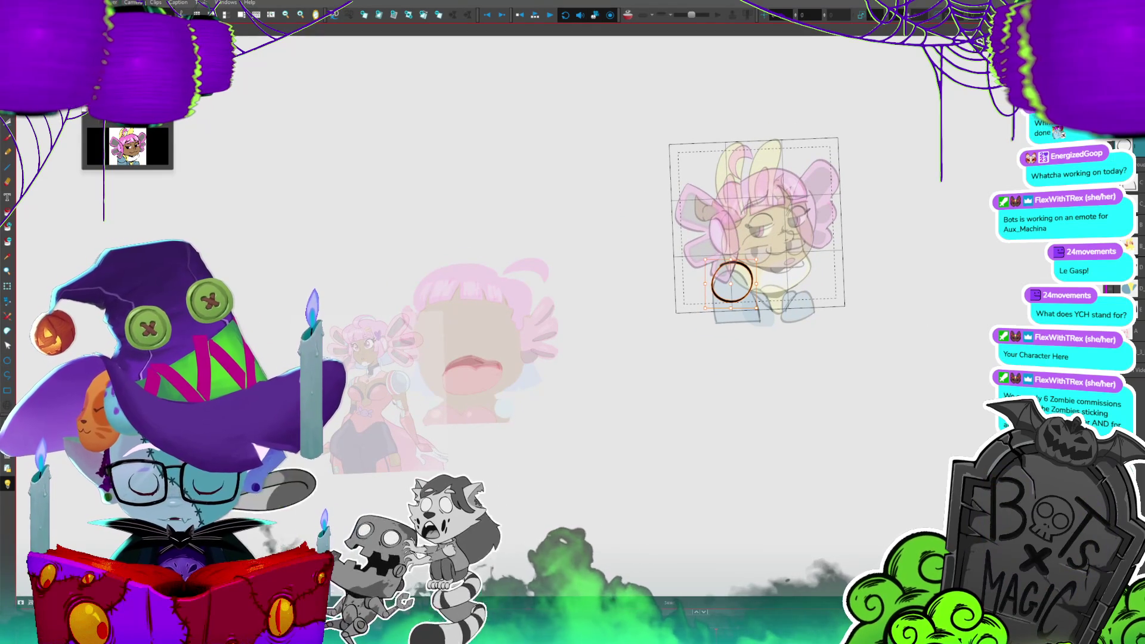
{"action": "left_click_drag", "start_coordinate": [719, 298], "coordinate": [732, 331]}
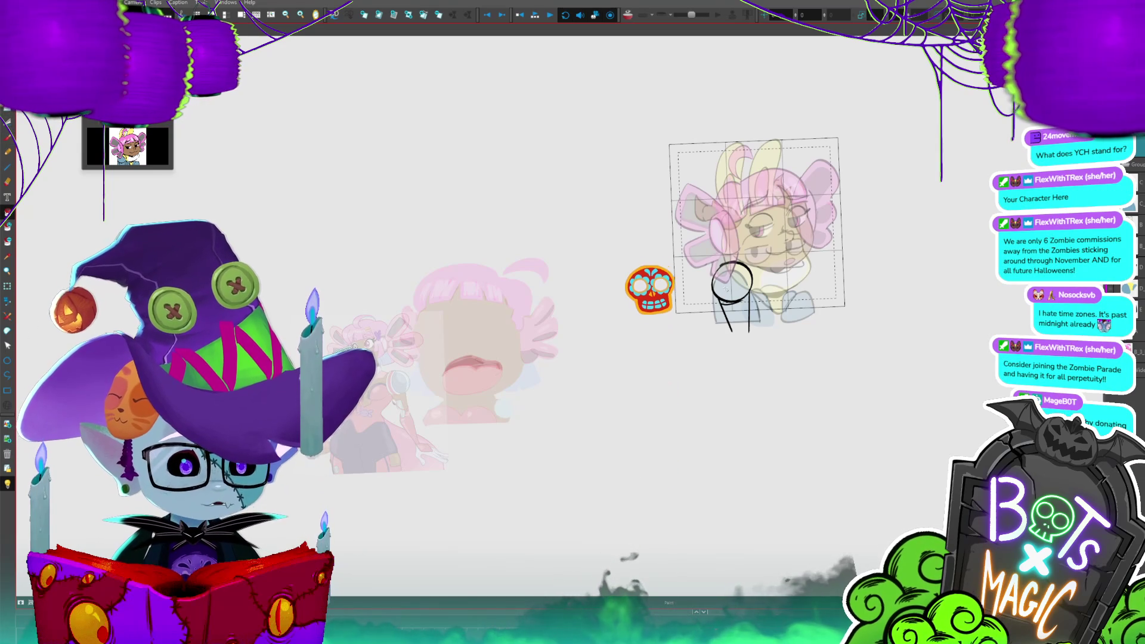
{"action": "key", "text": "ctrl+plus"}
{"action": "mouse_move", "coordinate": [830, 298]}
{"action": "left_mouse_down"}
{"action": "mouse_move", "coordinate": [672, 306]}
{"action": "mouse_move", "coordinate": [656, 319]}
{"action": "left_mouse_up"}
- Undo the accidental black fill and join the two line bottoms into a closed loop
{"action": "left_click", "coordinate": [656, 318]}
{"action": "key", "text": "ctrl+z"}
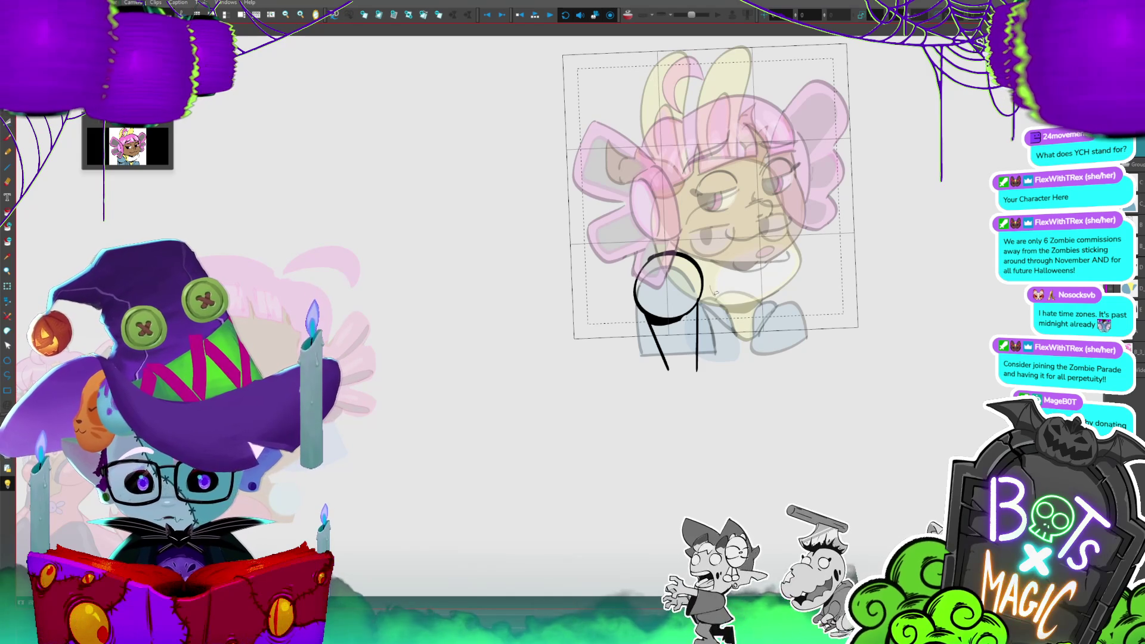
{"action": "mouse_move", "coordinate": [733, 311]}
{"action": "left_mouse_down"}
{"action": "mouse_move", "coordinate": [632, 412]}
{"action": "mouse_move", "coordinate": [746, 334]}
{"action": "left_mouse_up"}
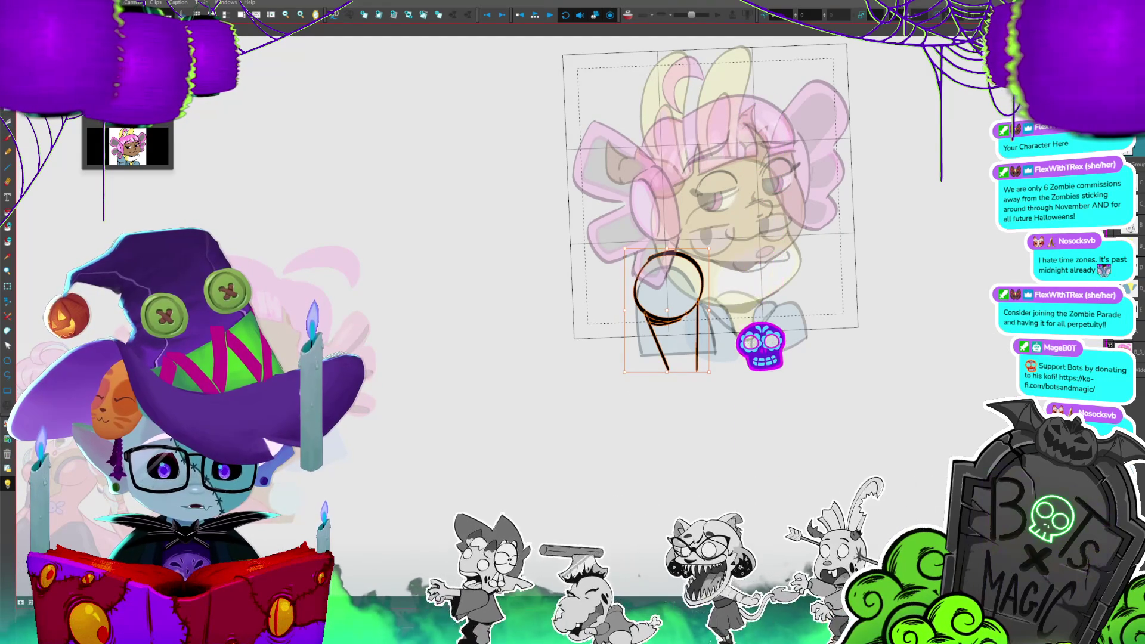
{"action": "key", "text": "Escape"}
{"action": "mouse_move", "coordinate": [668, 367]}
{"action": "left_mouse_down"}
{"action": "mouse_move", "coordinate": [680, 388]}
{"action": "mouse_move", "coordinate": [696, 363]}
{"action": "left_mouse_up"}
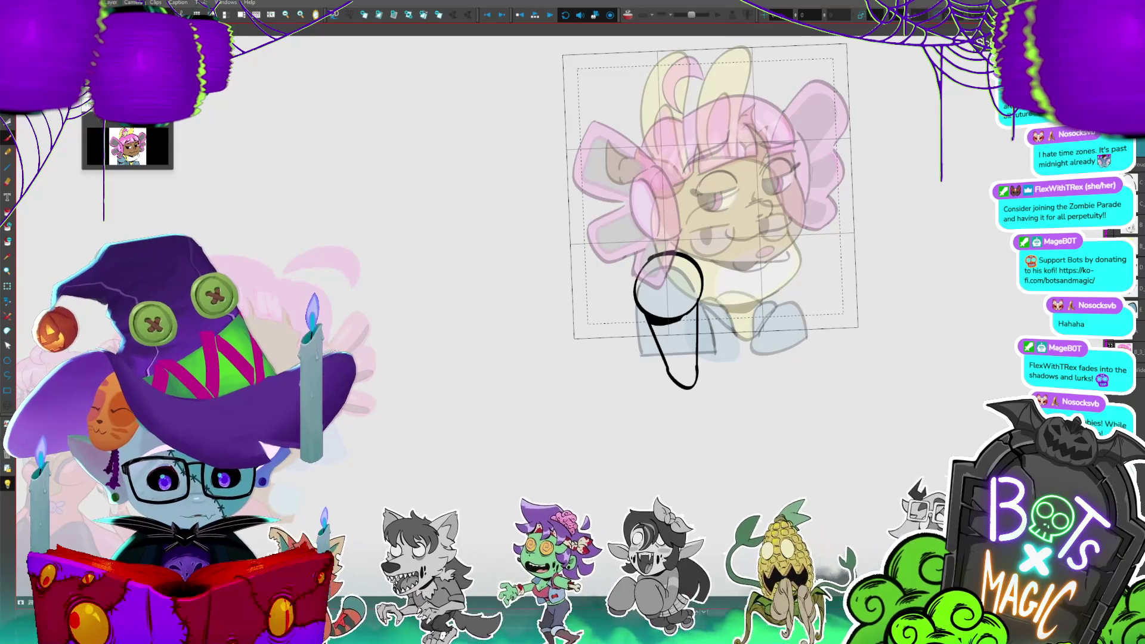
- Select the whole circle-and-teardrop arm sketch and move it right and down
{"action": "left_click", "coordinate": [650, 270]}
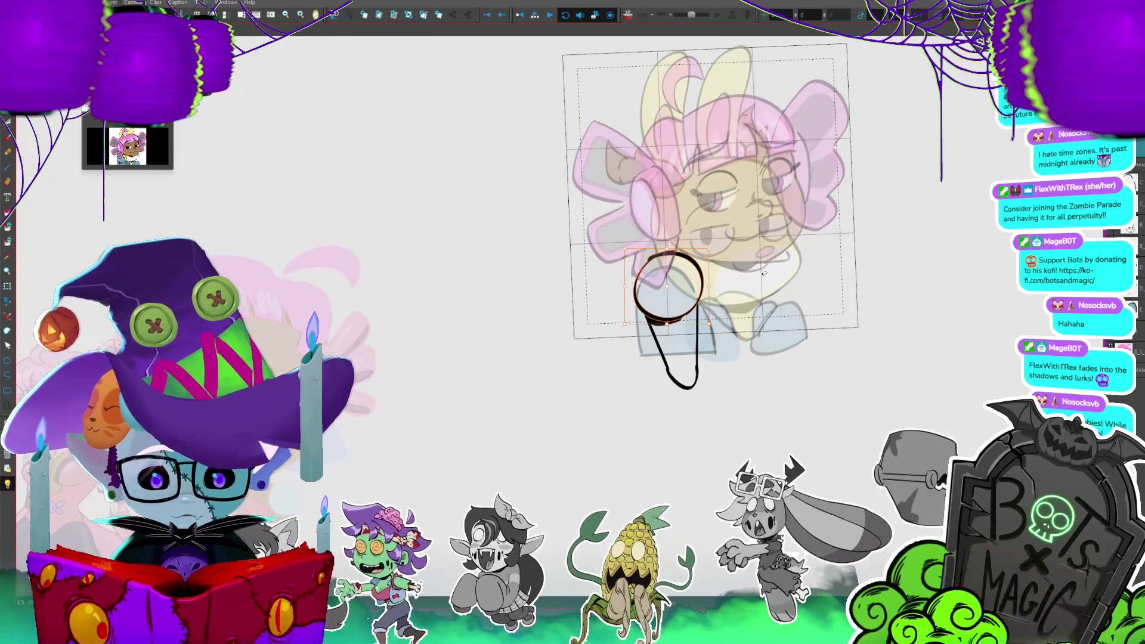
{"action": "key", "text": "ctrl+d"}
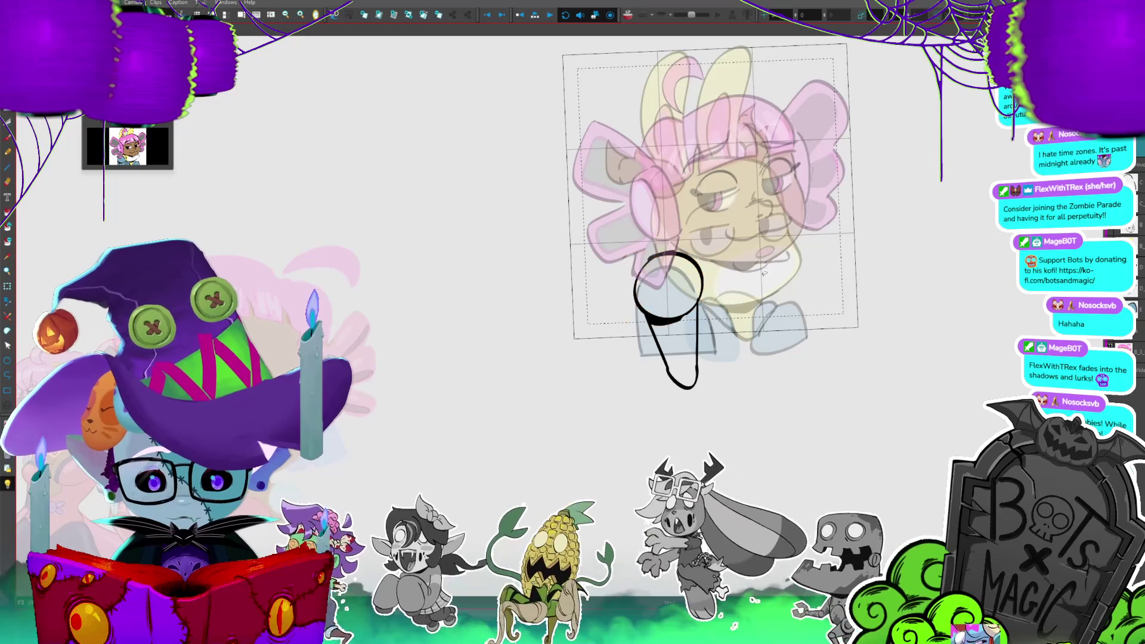
{"action": "key", "text": "ctrl+minus"}
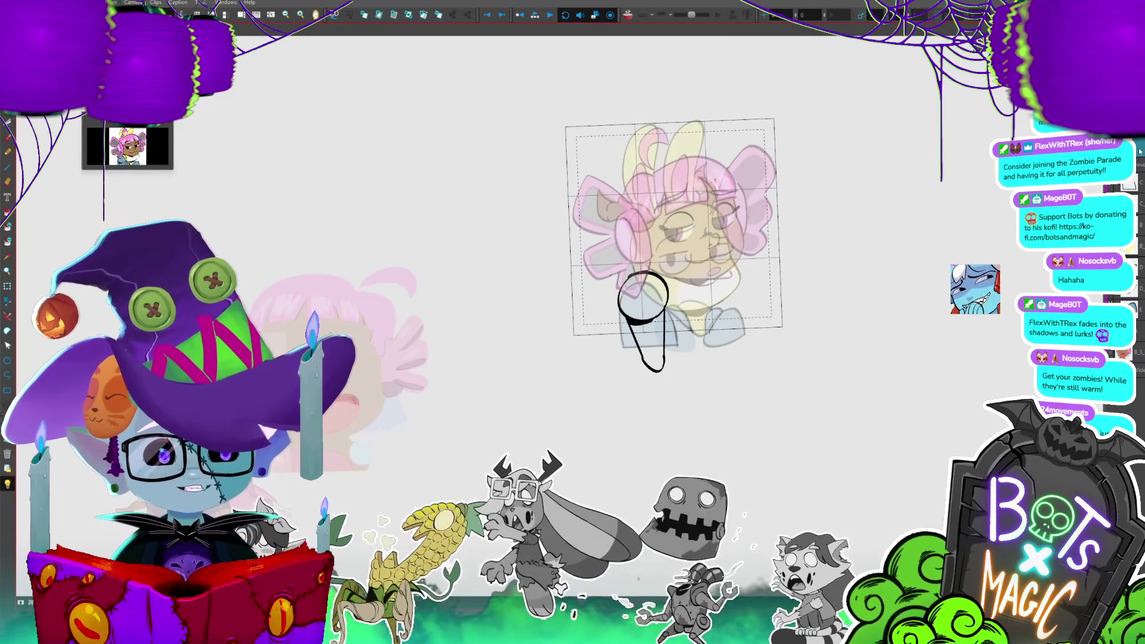
{"action": "key", "text": "ctrl+a"}
{"action": "left_click_drag", "start_coordinate": [656, 372], "coordinate": [739, 400]}
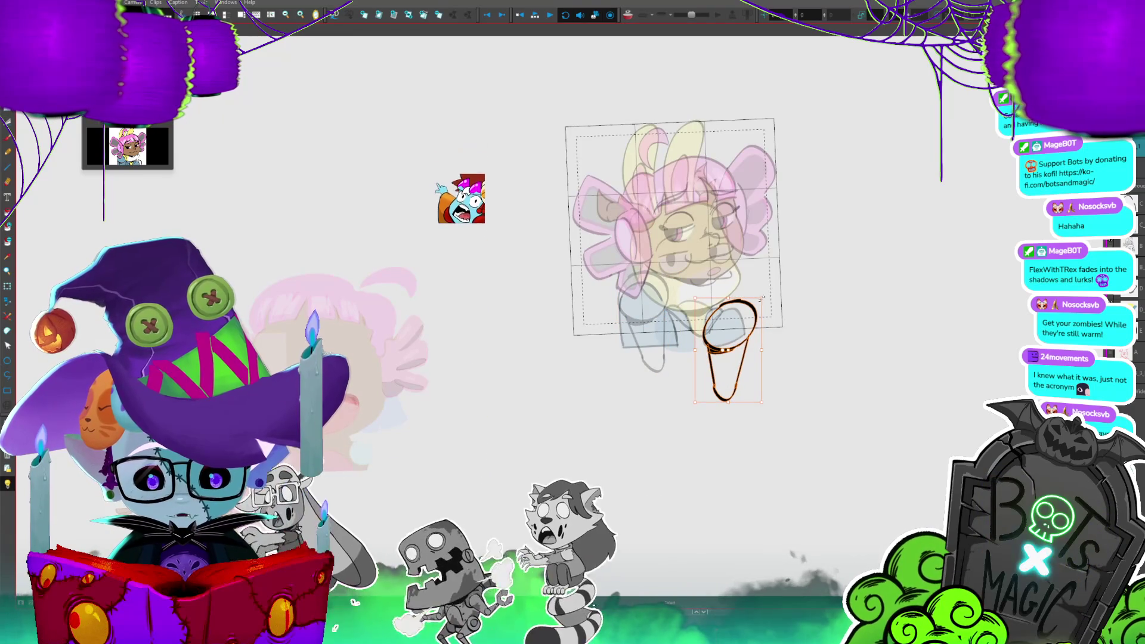
- Reshape the arm's circle slightly and shrink the whole arm drawing from its corner
{"action": "key", "text": "Escape"}
{"action": "left_click", "coordinate": [750, 303]}
{"action": "left_click_drag", "start_coordinate": [750, 303], "coordinate": [748, 307]}
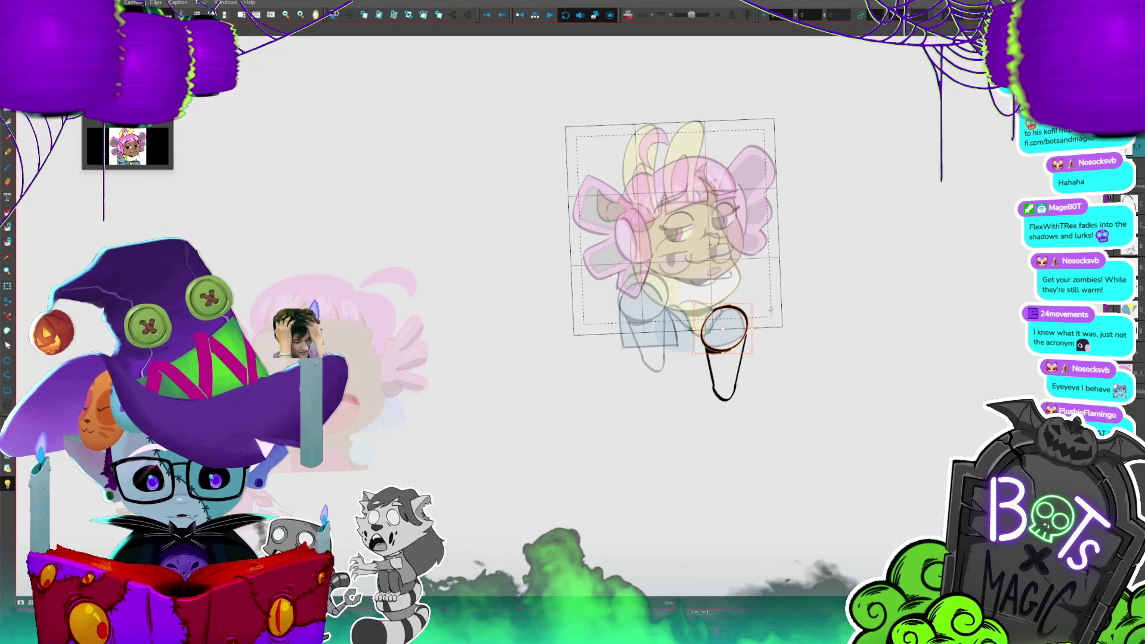
{"action": "left_click", "coordinate": [747, 329]}
{"action": "key", "text": "ctrl+a"}
{"action": "left_click_drag", "start_coordinate": [738, 401], "coordinate": [737, 398]}
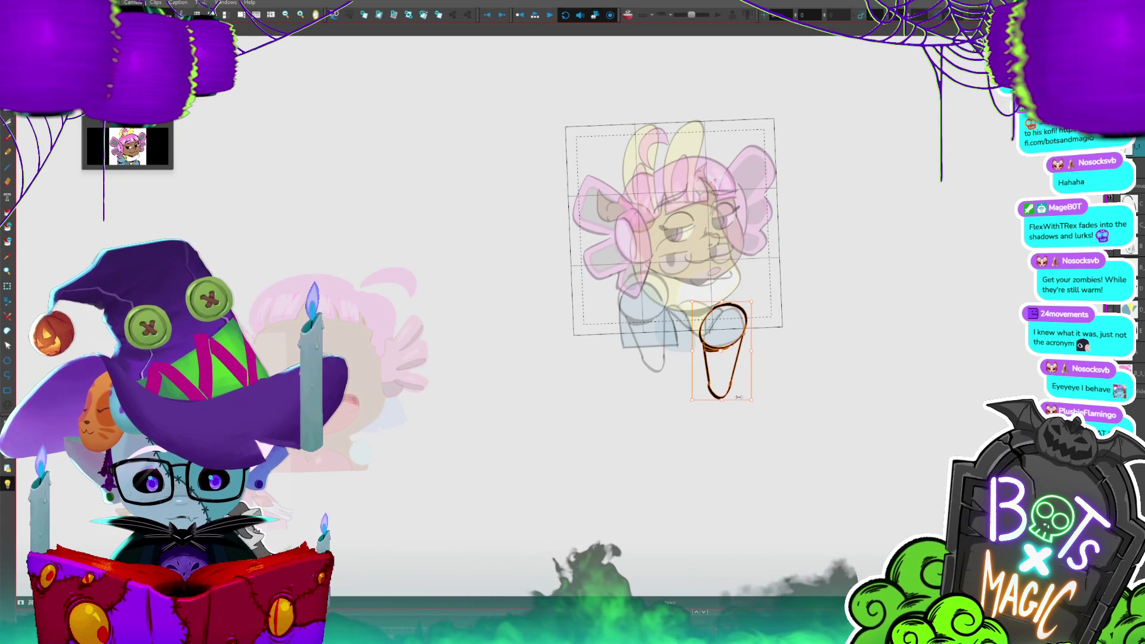
{"action": "mouse_move", "coordinate": [749, 301]}
{"action": "left_mouse_down"}
{"action": "mouse_move", "coordinate": [746, 318]}
{"action": "mouse_move", "coordinate": [789, 268]}
{"action": "left_mouse_up"}
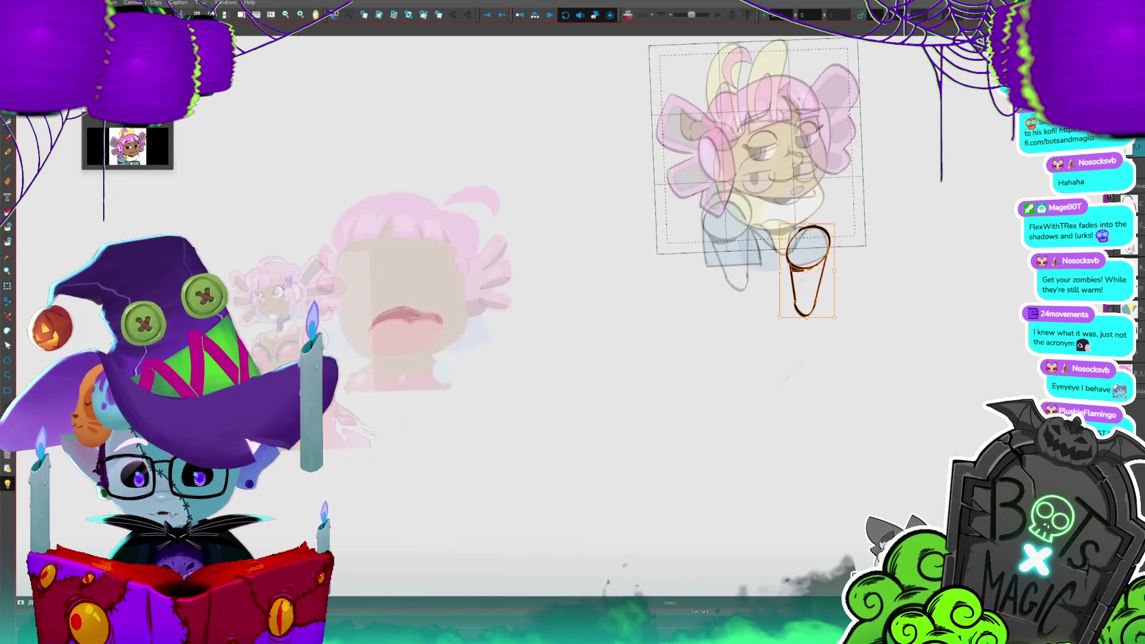
- Step through the character's drawings to compare the arm sketch with the coloured version
{"action": "scroll", "coordinate": [775, 268], "scroll_direction": "up", "scroll_amount": 2}
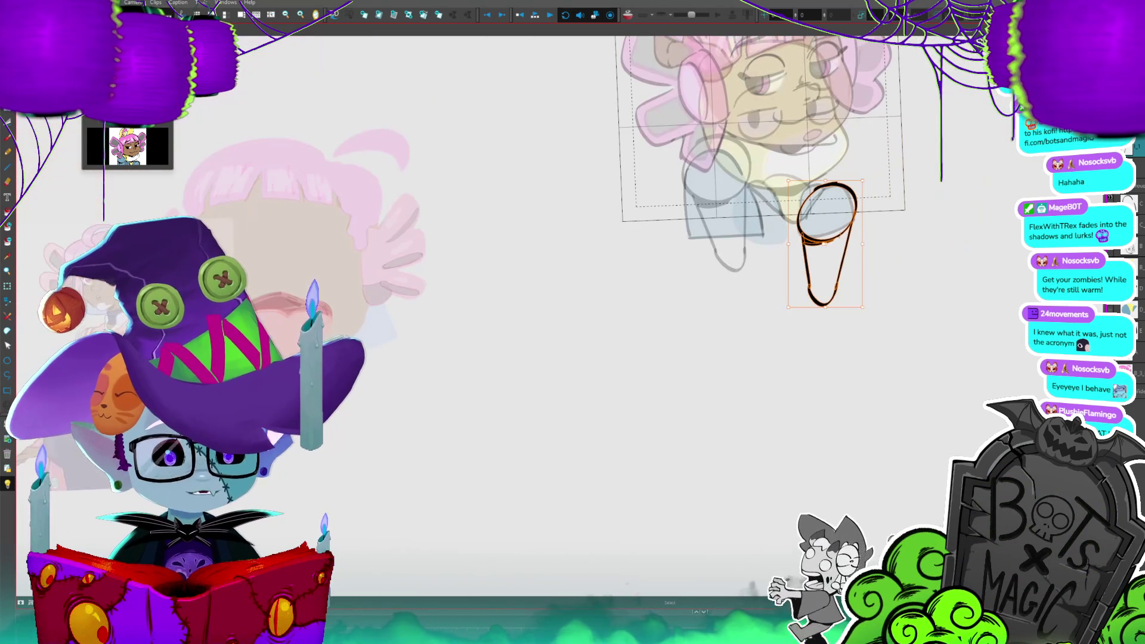
{"action": "key", "text": "period"}
{"action": "key", "text": "period"}
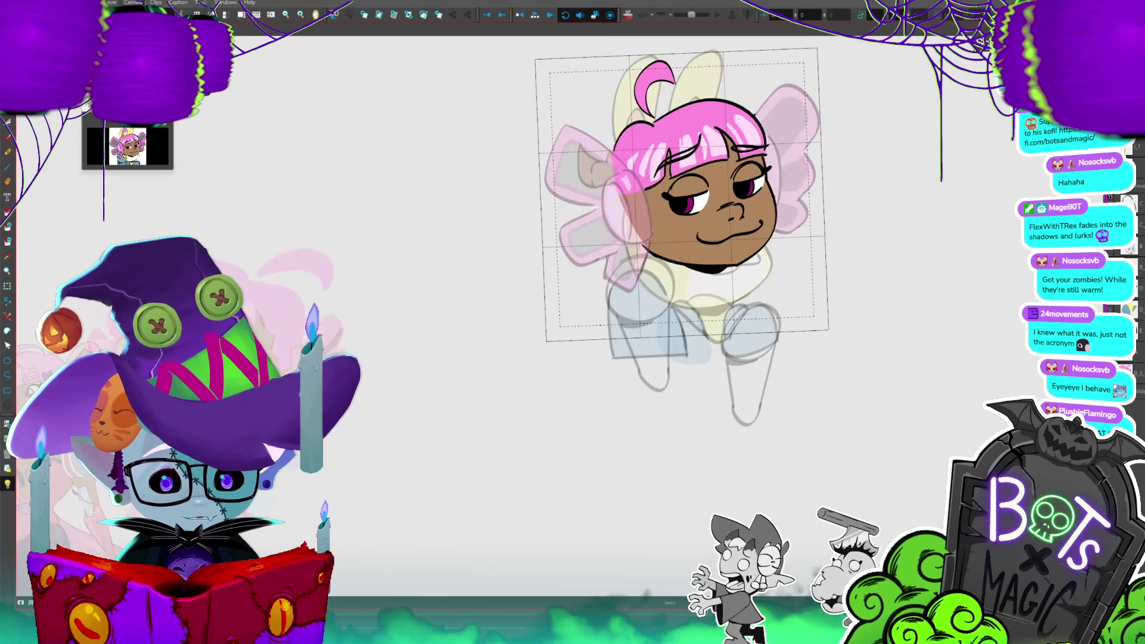
{"action": "key", "text": "period"}
{"action": "key", "text": "period"}
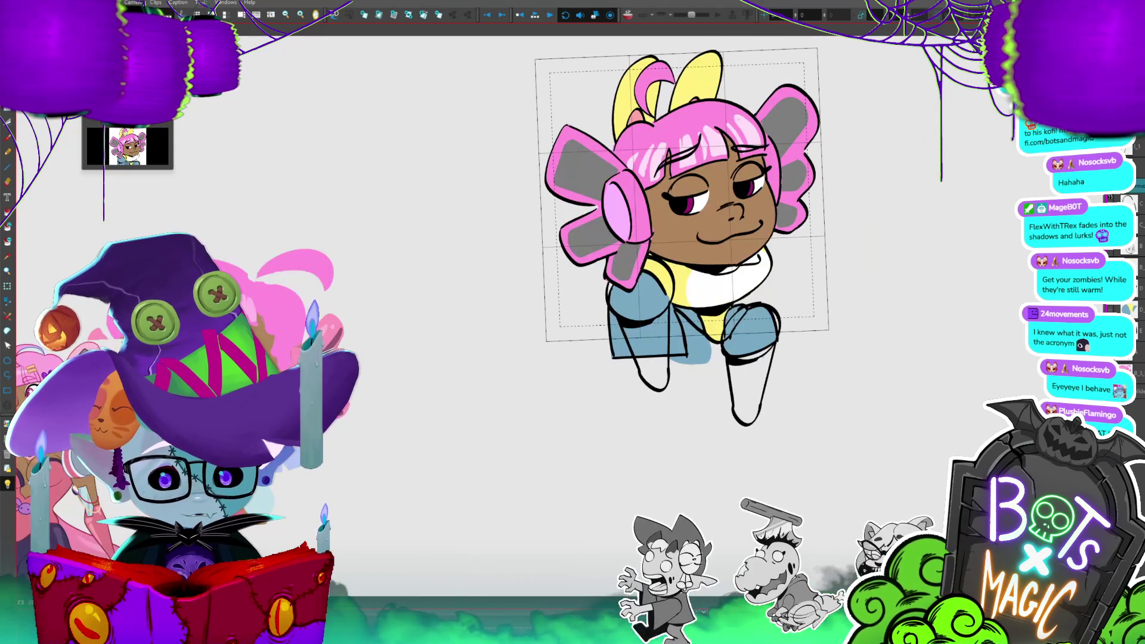
{"action": "key", "text": "period"}
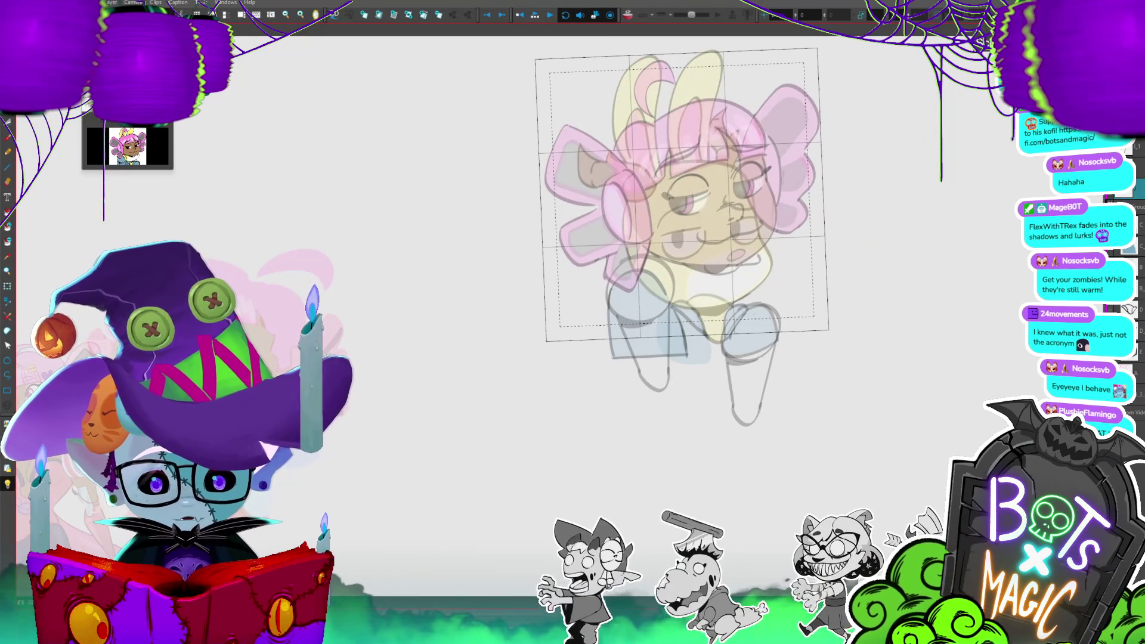
{"action": "key", "text": "period"}
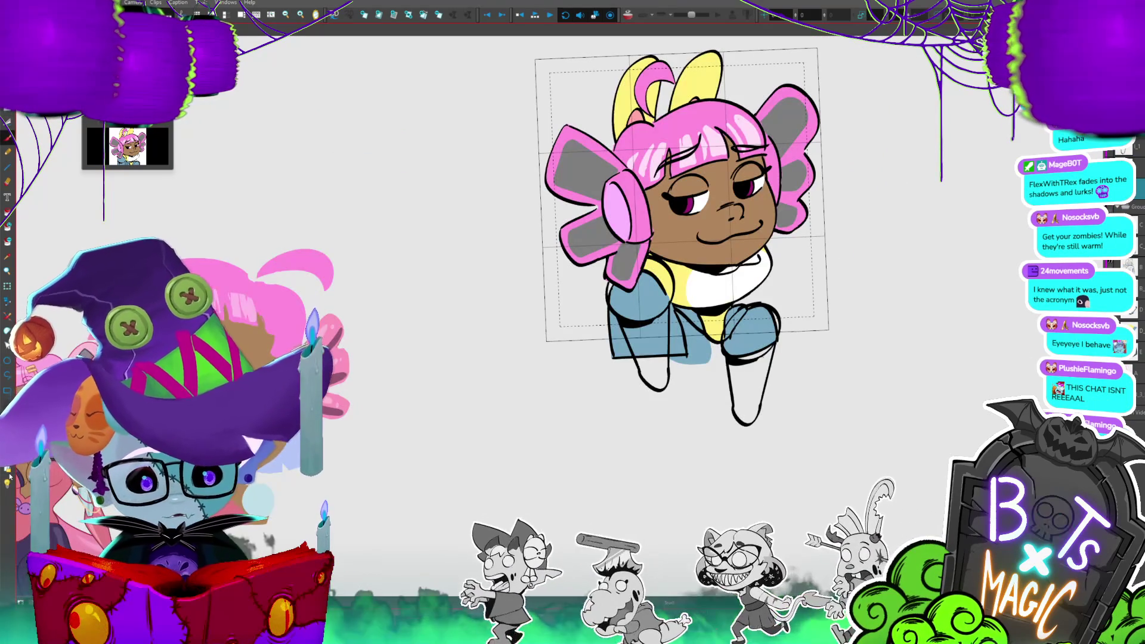
{"action": "key", "text": "period"}
{"action": "key", "text": "period"}
{"action": "key", "text": "period"}
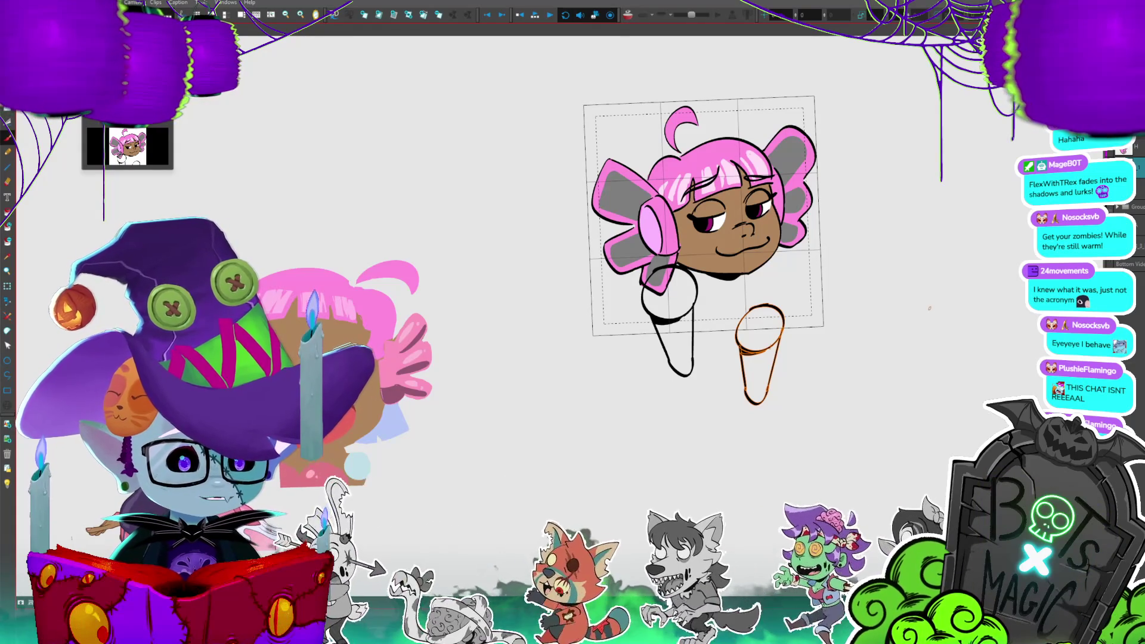
{"action": "left_click_drag", "start_coordinate": [929, 308], "coordinate": [954, 327]}
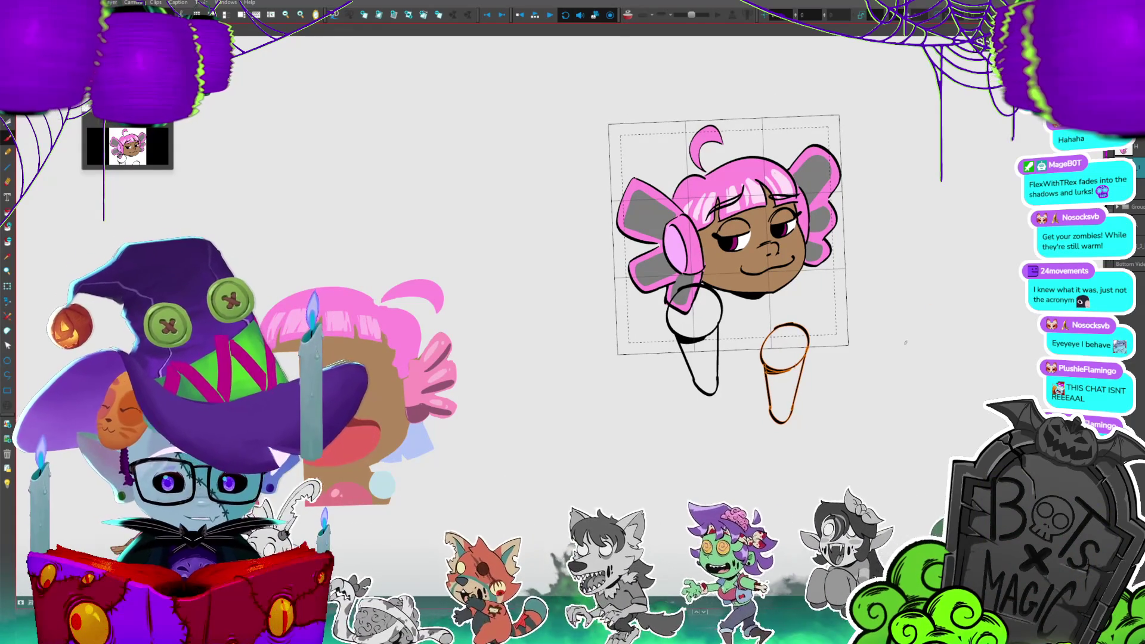
- Select the left arm stroke and rotate it to a new angle, discarding a trial chin line
{"action": "key", "text": "ctrl+t"}
{"action": "left_click", "coordinate": [721, 286]}
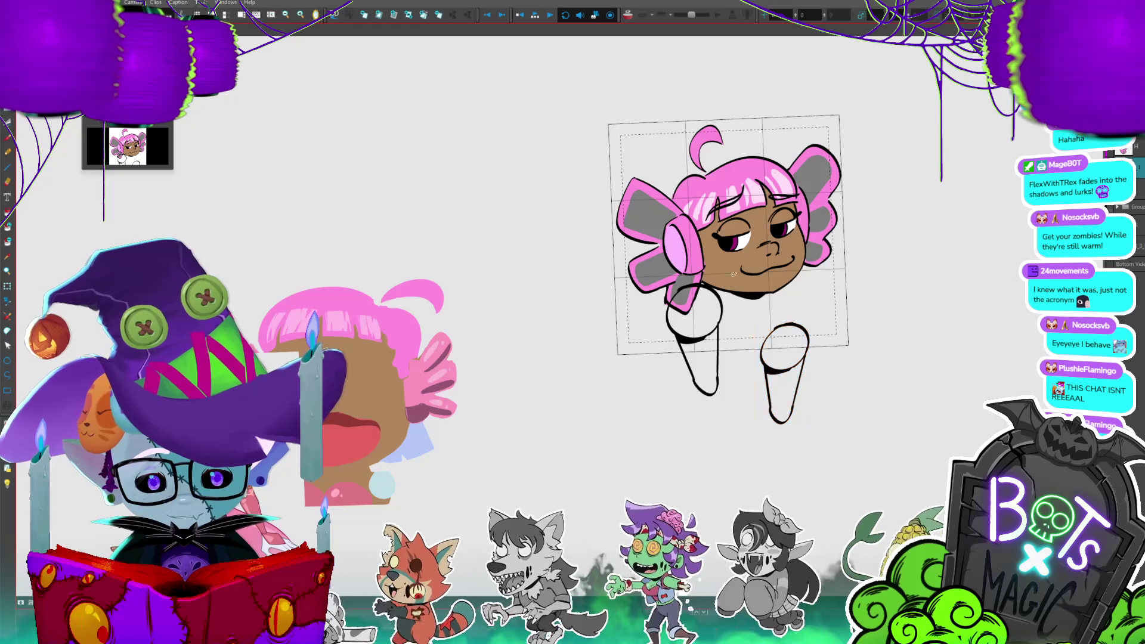
{"action": "key", "text": "ctrl+z"}
{"action": "left_click", "coordinate": [735, 293]}
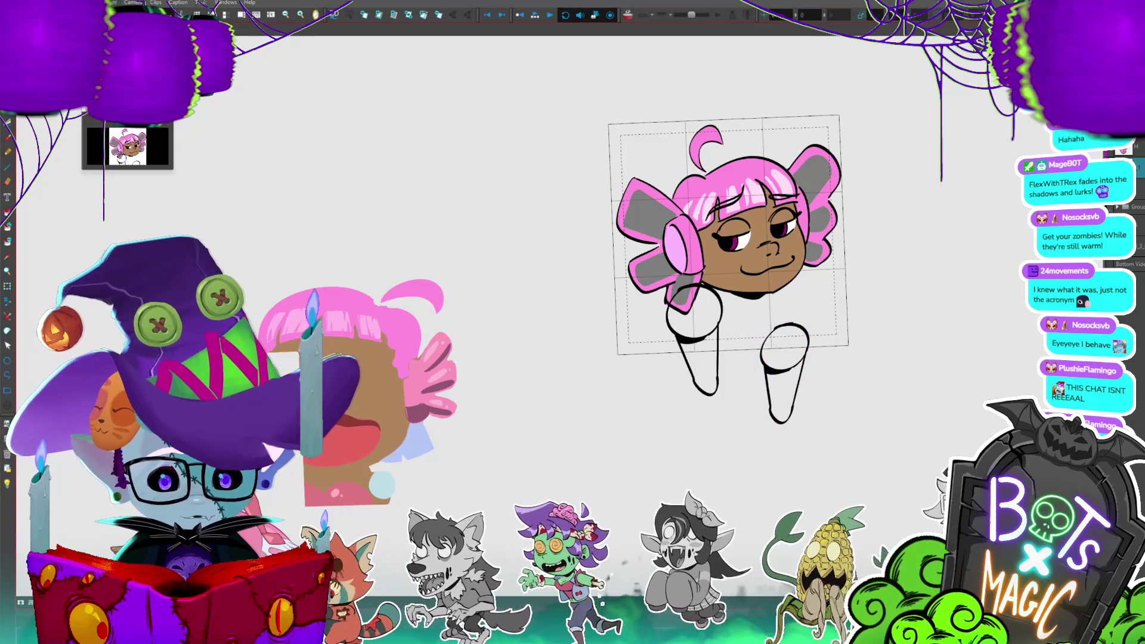
{"action": "left_click", "coordinate": [718, 357]}
{"action": "left_click_drag", "start_coordinate": [726, 280], "coordinate": [719, 302]}
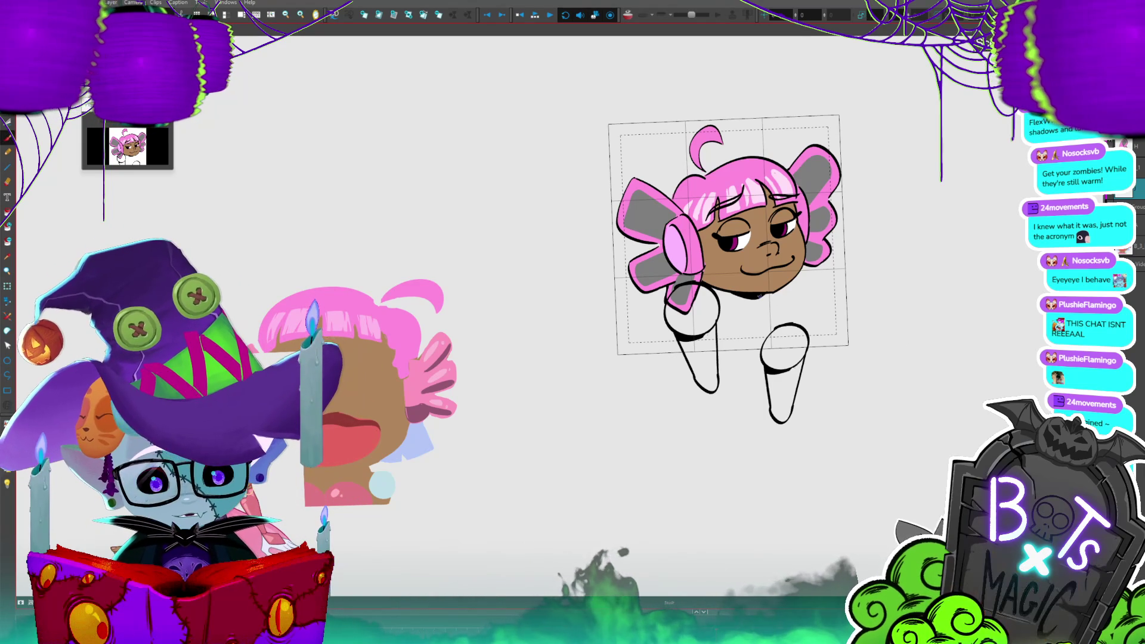
{"action": "mouse_move", "coordinate": [759, 296]}
{"action": "left_mouse_down"}
{"action": "mouse_move", "coordinate": [760, 315]}
{"action": "mouse_move", "coordinate": [816, 273]}
{"action": "left_mouse_up"}
{"action": "key", "text": "ctrl+z"}
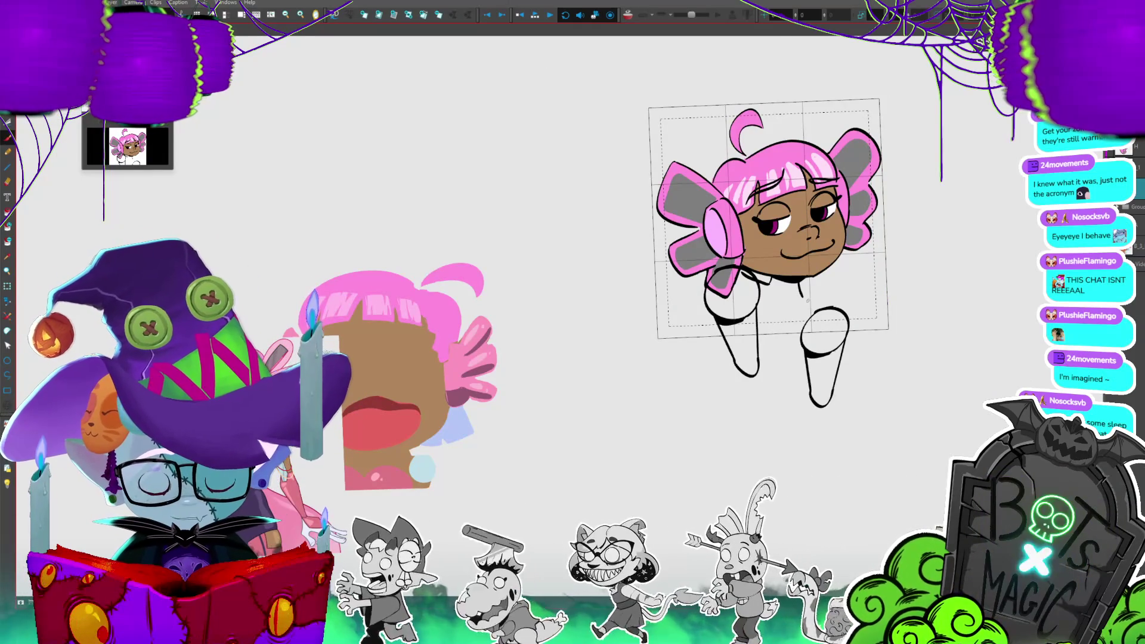
- Undo a stray curved chin stroke, then draw the line along the girl's jaw and chin
{"action": "left_click_drag", "start_coordinate": [799, 294], "coordinate": [830, 306]}
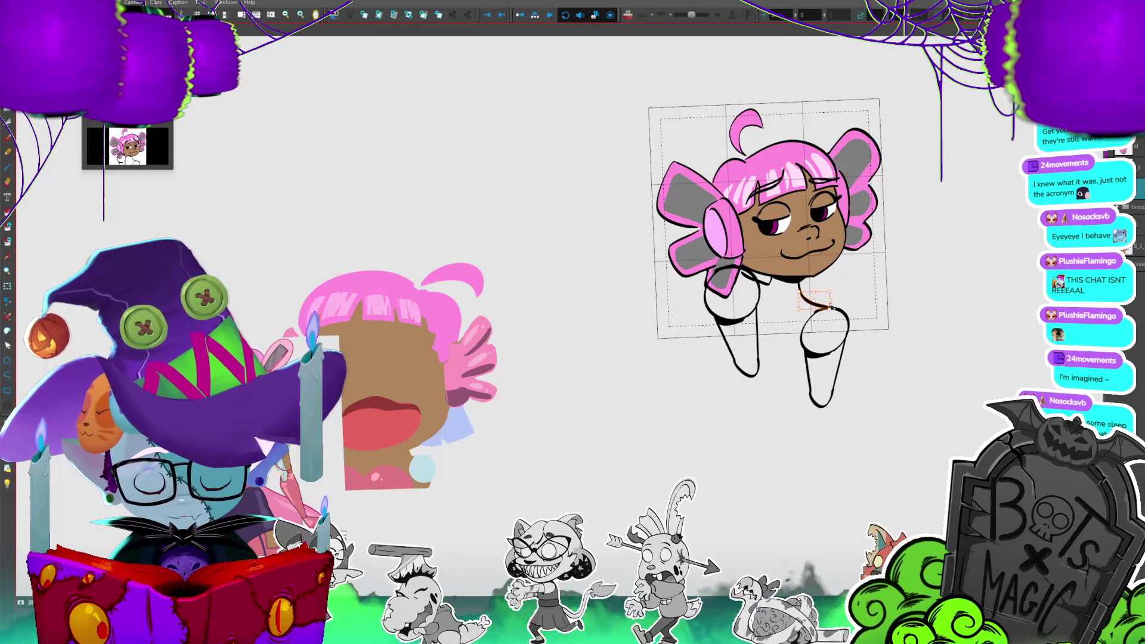
{"action": "key", "text": "ctrl+z"}
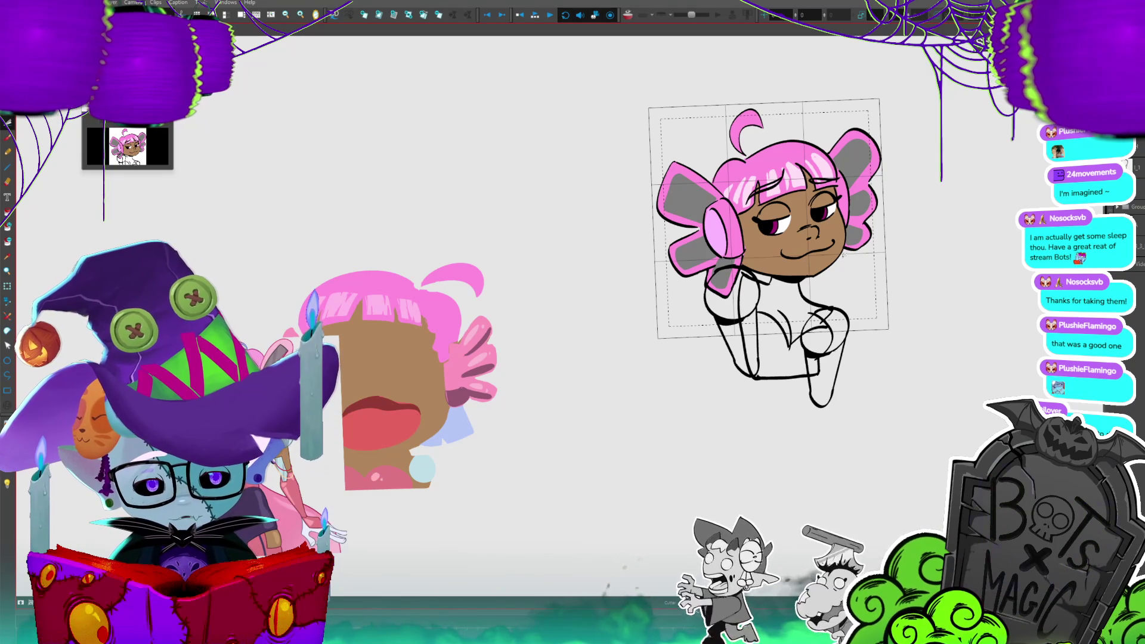
{"action": "left_click_drag", "start_coordinate": [844, 255], "coordinate": [798, 266]}
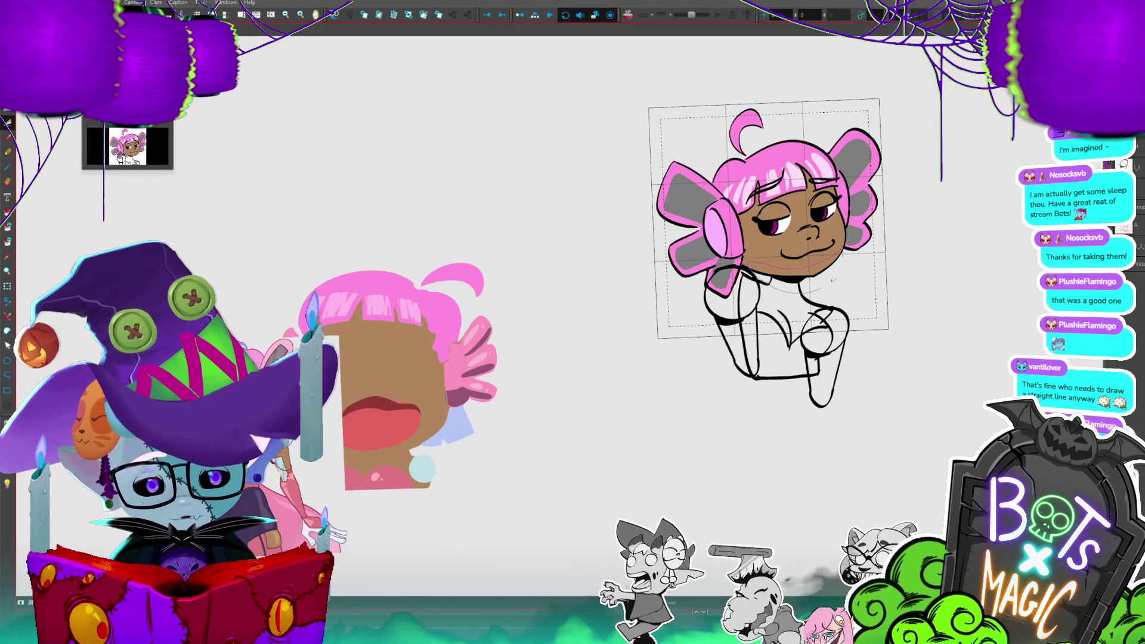
{"action": "left_click_drag", "start_coordinate": [840, 258], "coordinate": [748, 268]}
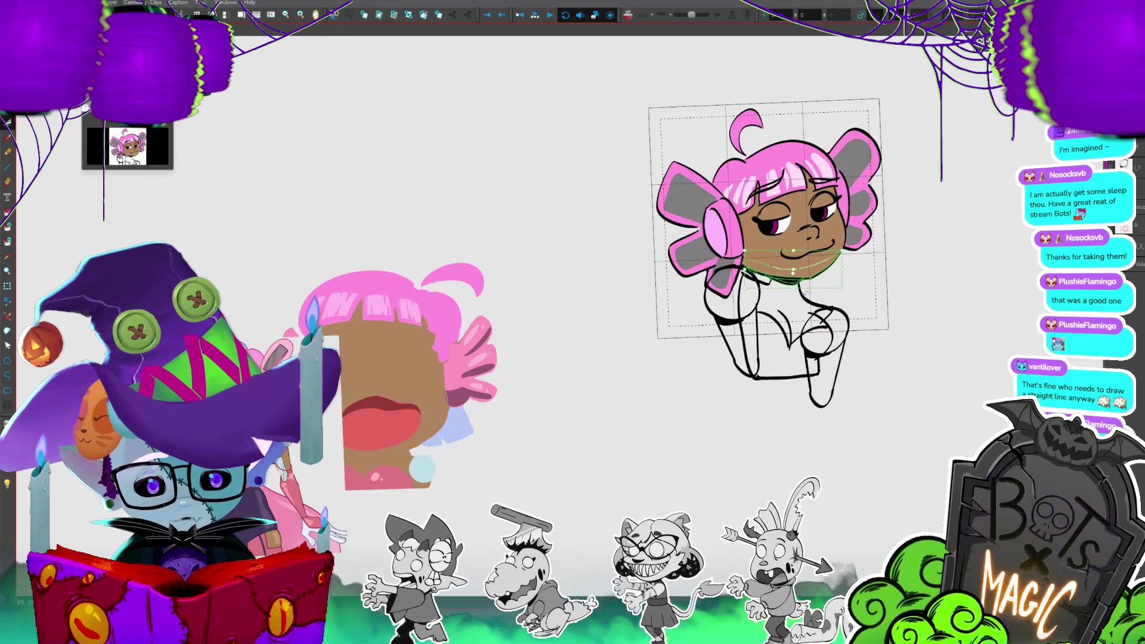
- Select the whole character drawing and nudge it slightly left
{"action": "left_click", "coordinate": [795, 279]}
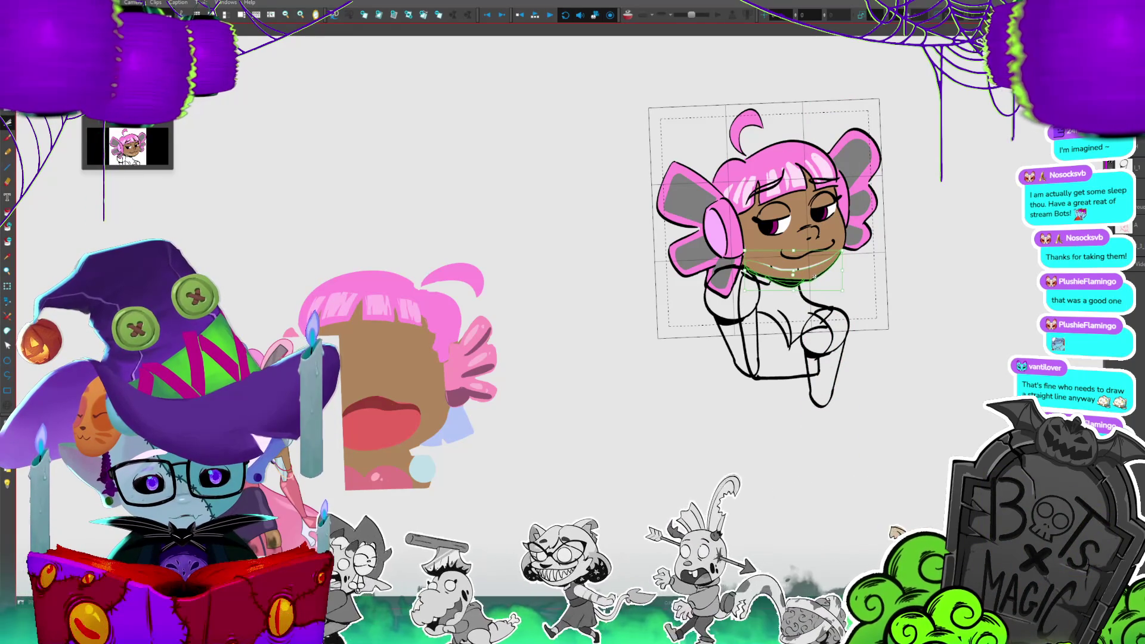
{"action": "left_click", "coordinate": [813, 277]}
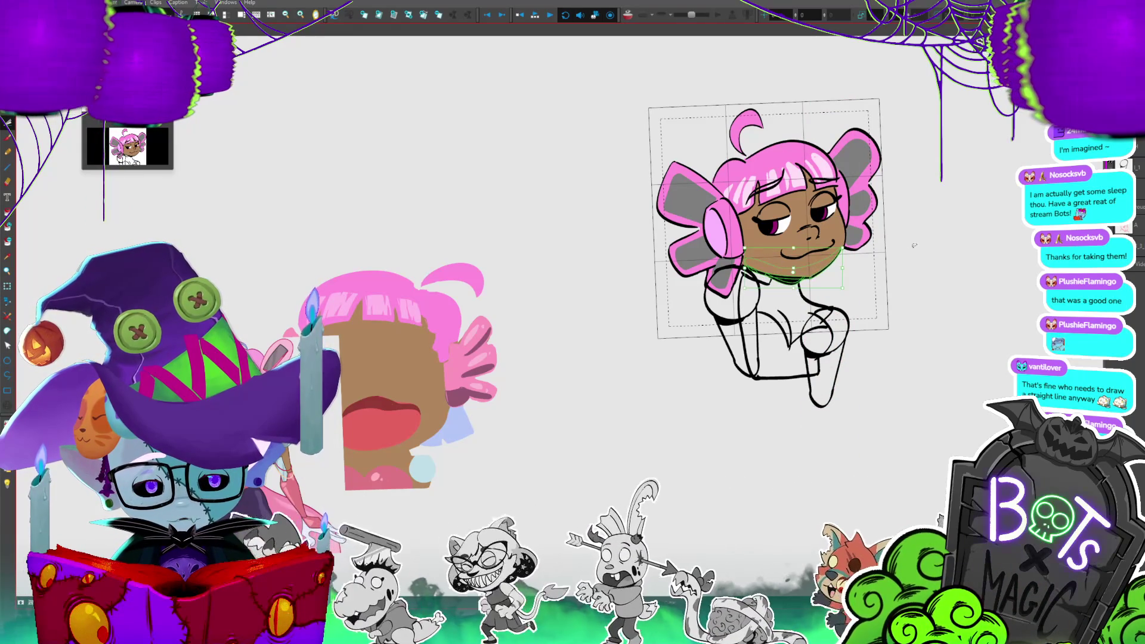
{"action": "left_click", "coordinate": [876, 250]}
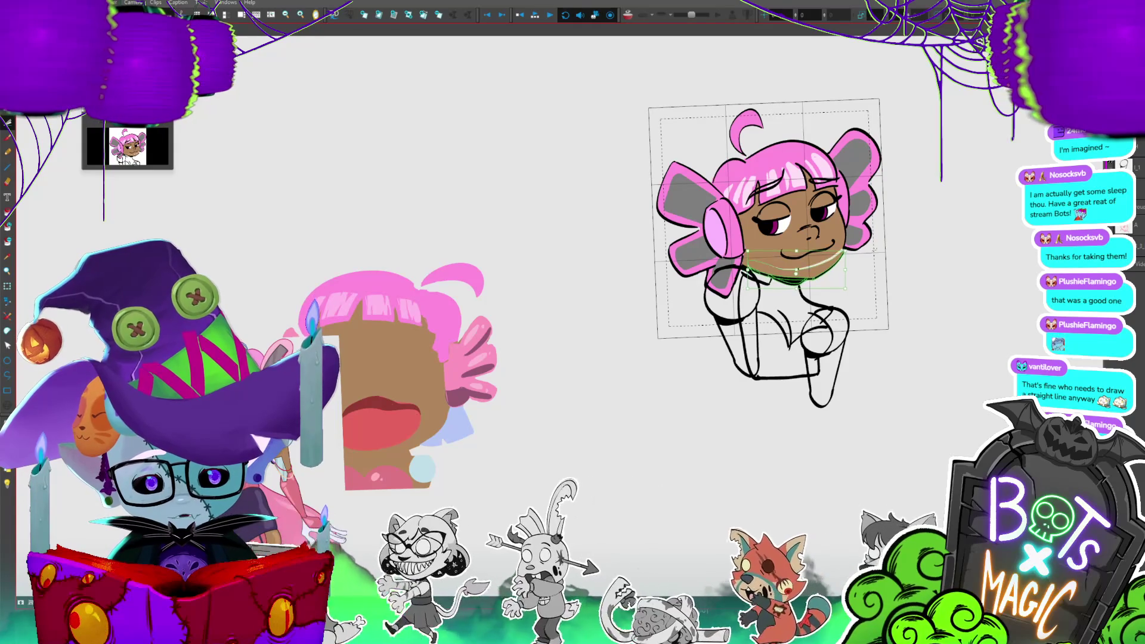
{"action": "left_click", "coordinate": [846, 272]}
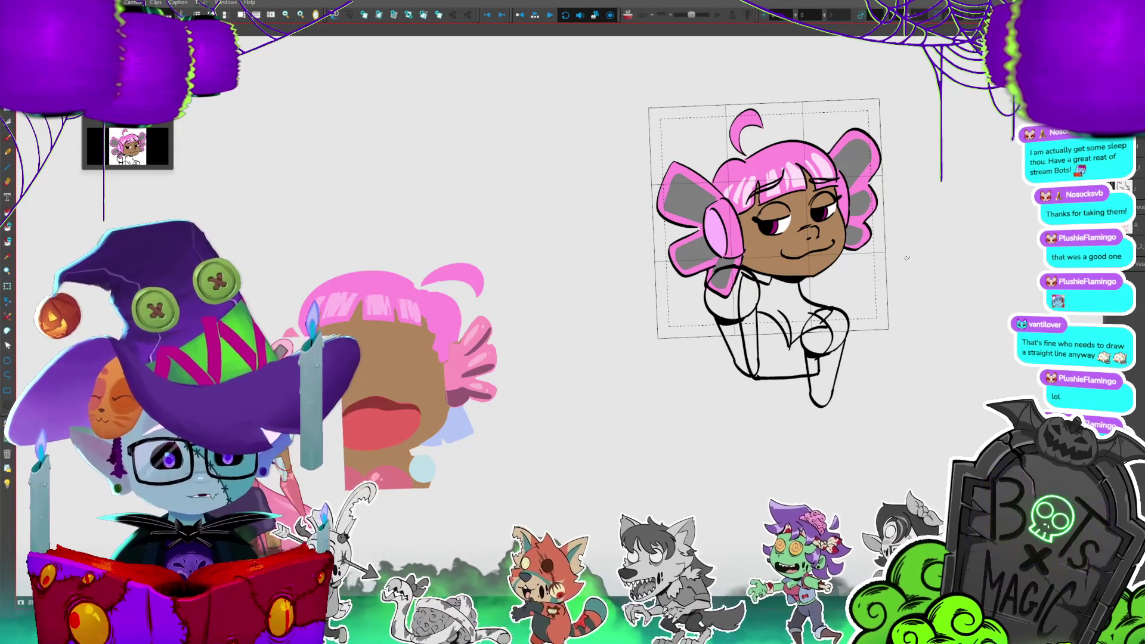
{"action": "left_click_drag", "start_coordinate": [907, 258], "coordinate": [905, 257]}
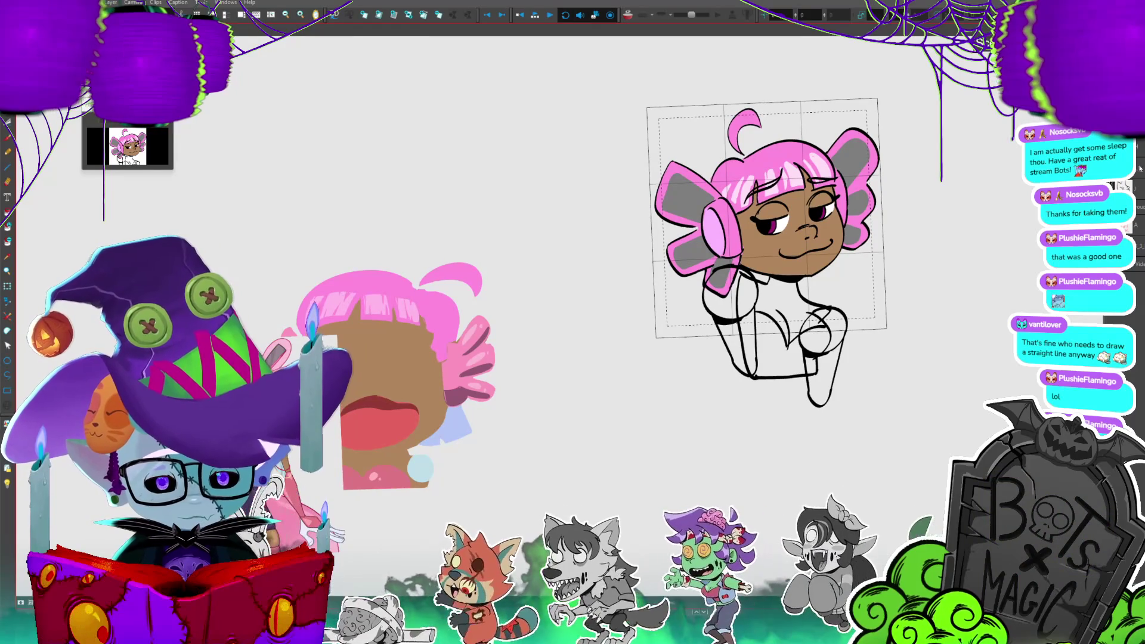
- Apply a brown skin-colour Auto-Matte with radius 150 inside the torso
{"action": "key", "text": "ctrl+shift+m"}
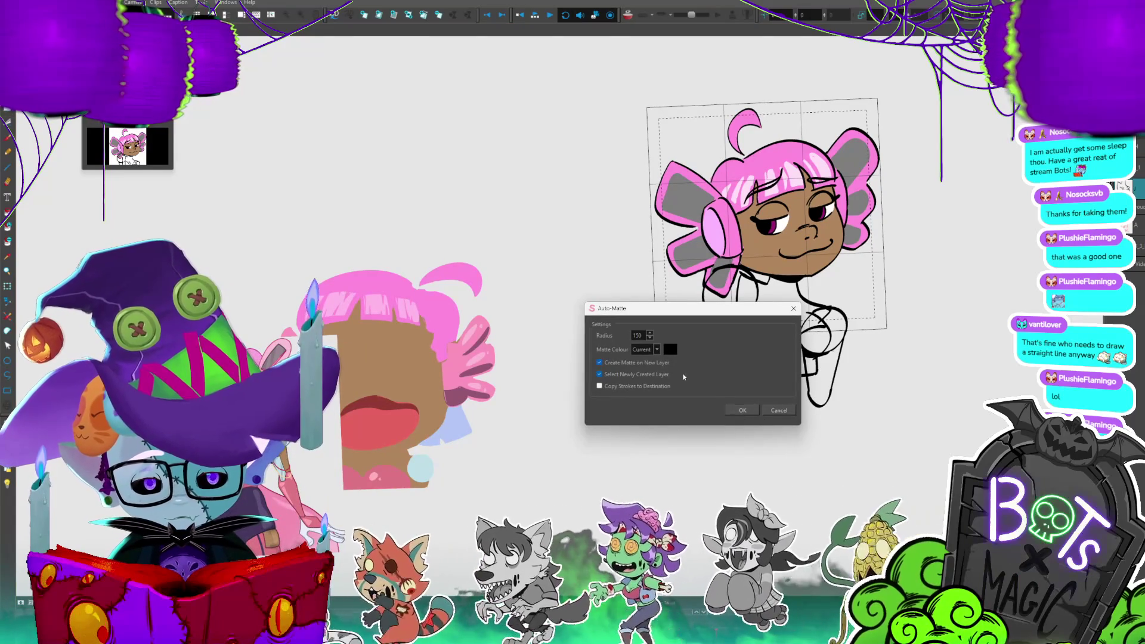
{"action": "left_click", "coordinate": [779, 411]}
{"action": "key", "text": "ctrl+shift+m"}
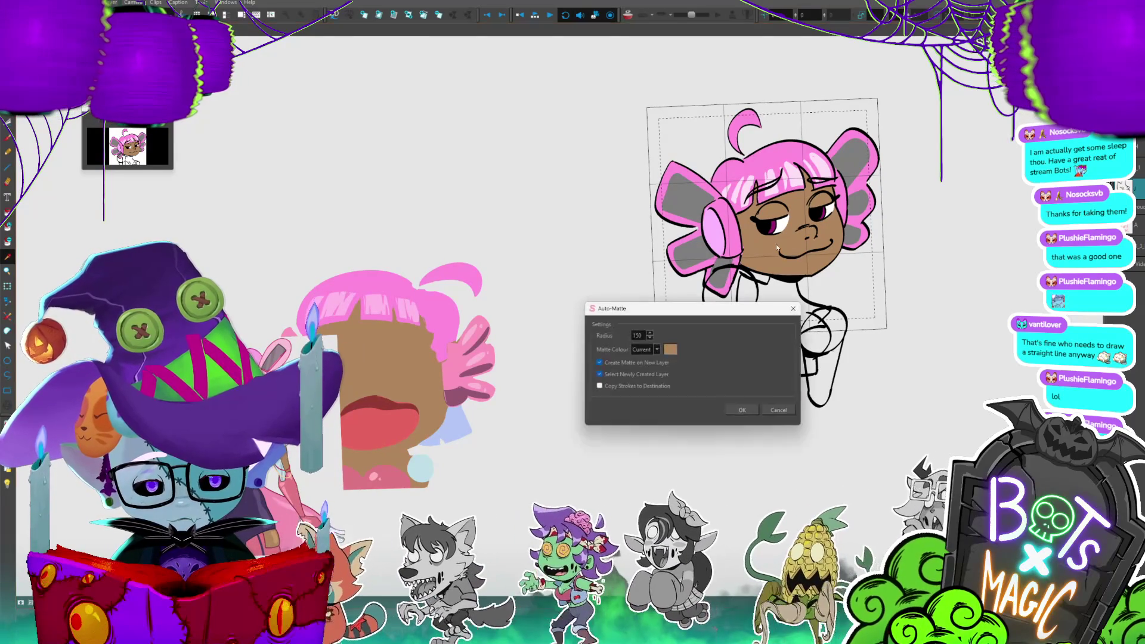
{"action": "left_click", "coordinate": [743, 410]}
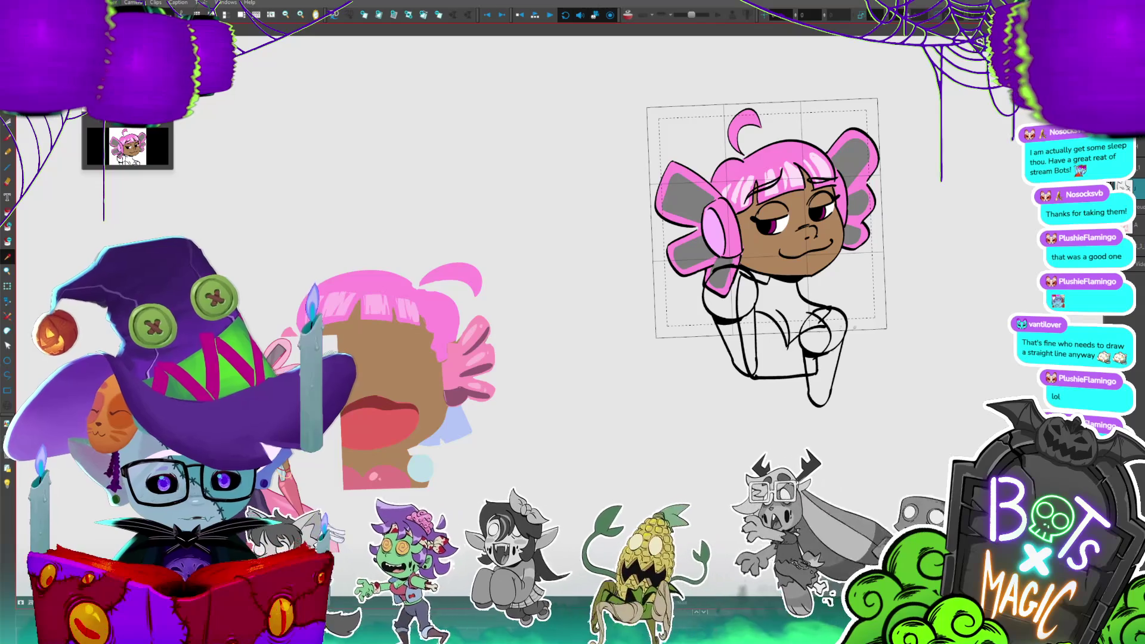
{"action": "key", "text": "ctrl+shift+m"}
{"action": "key", "text": "Return"}
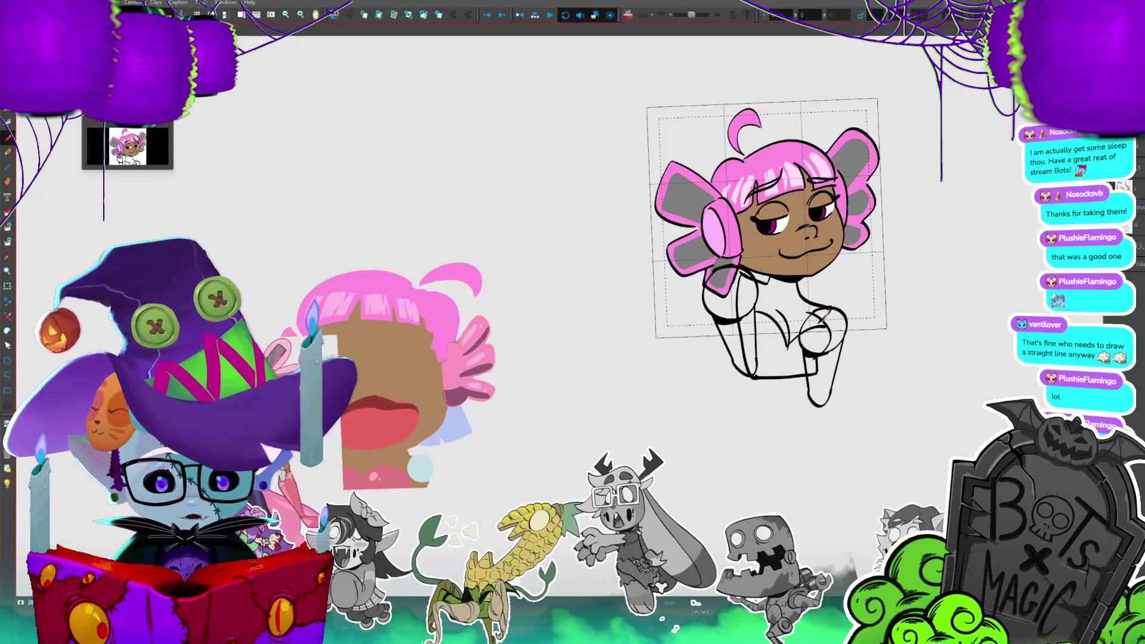
{"action": "scroll", "coordinate": [710, 337], "scroll_direction": "up", "scroll_amount": 3}
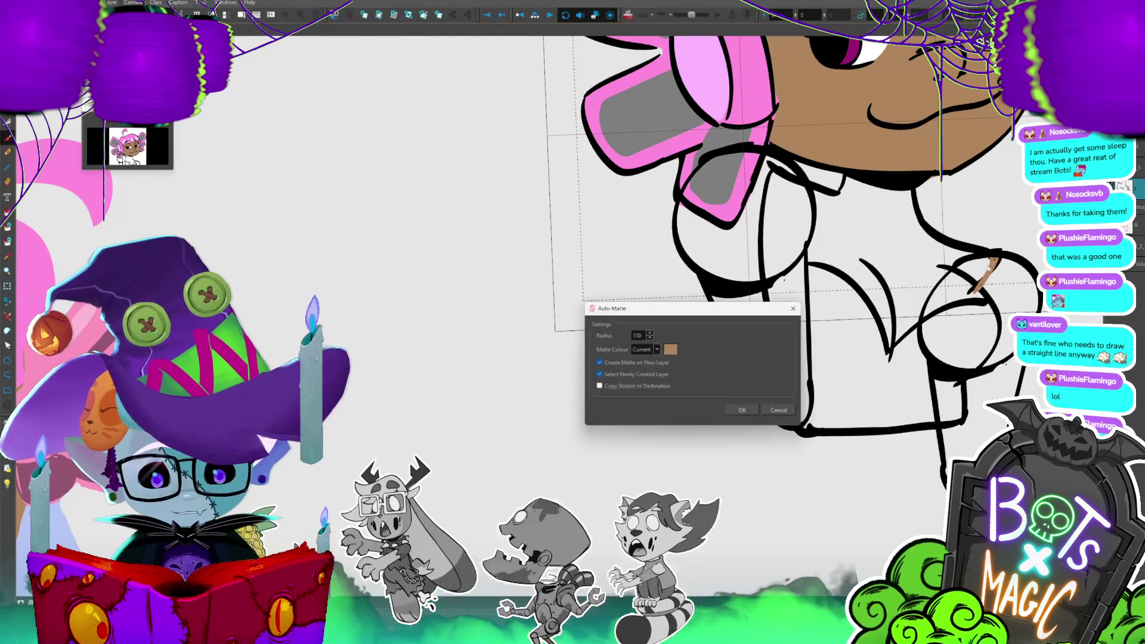
{"action": "key", "text": "Return"}
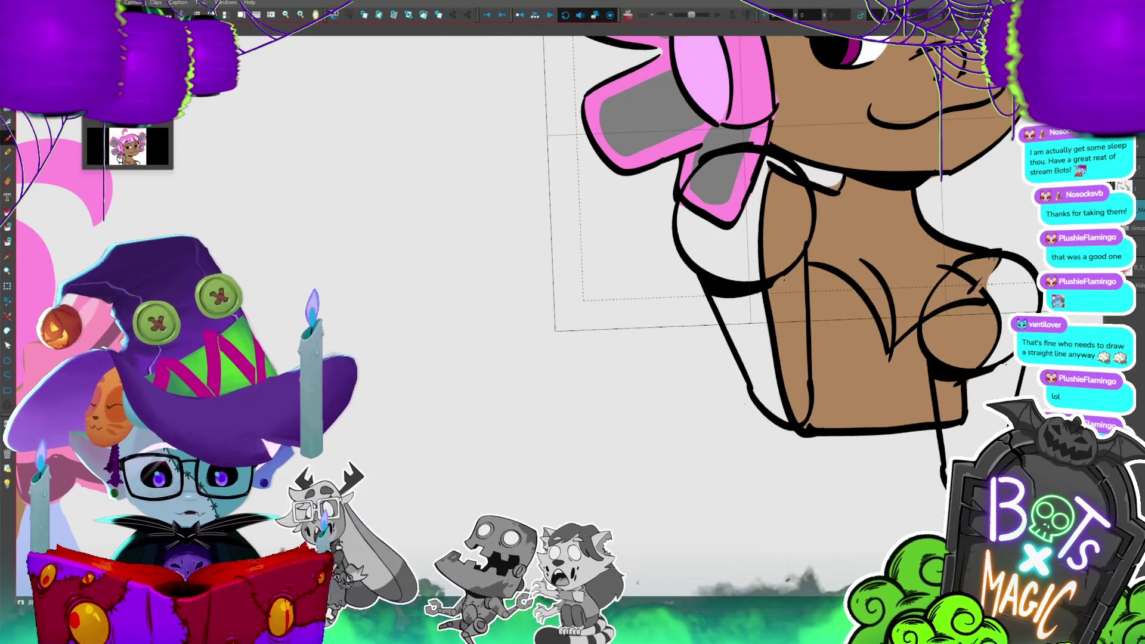
{"action": "left_click_drag", "start_coordinate": [844, 169], "coordinate": [739, 210]}
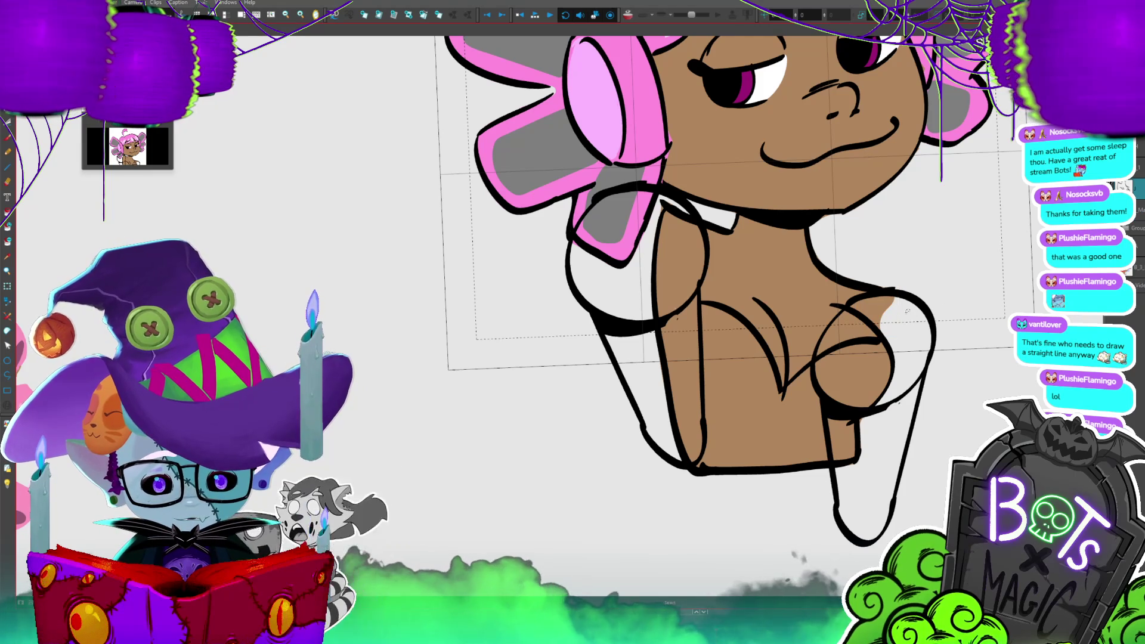
{"action": "key", "text": "minus"}
{"action": "mouse_move", "coordinate": [596, 298]}
{"action": "left_mouse_down"}
{"action": "mouse_move", "coordinate": [674, 193]}
{"action": "mouse_move", "coordinate": [865, 167]}
{"action": "left_mouse_up"}
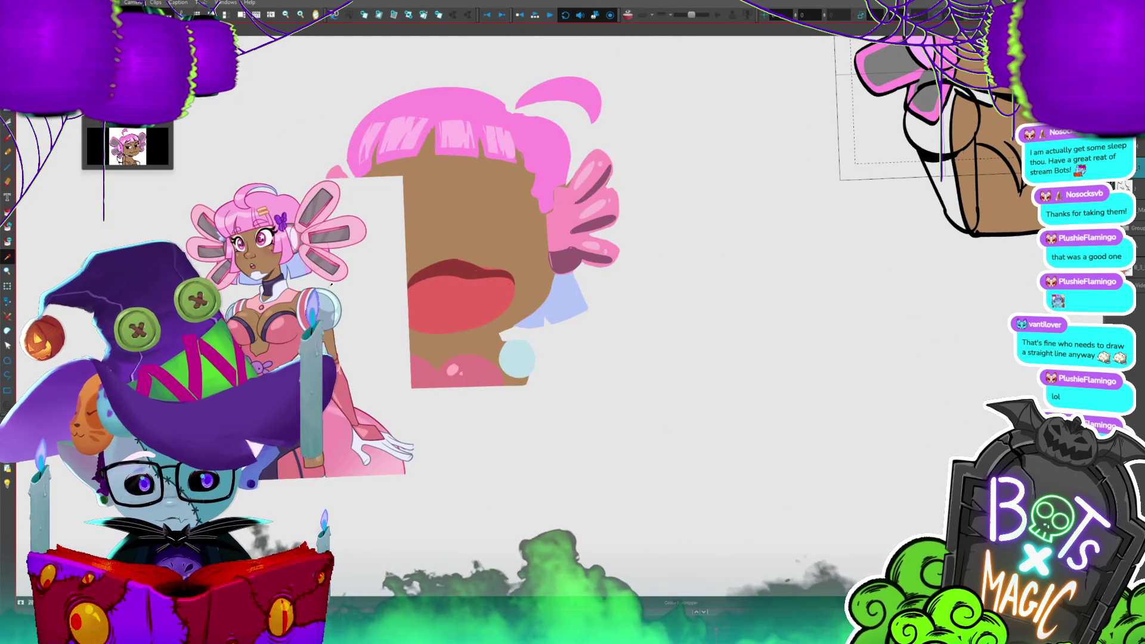
{"action": "left_click_drag", "start_coordinate": [1003, 262], "coordinate": [759, 402]}
{"action": "left_click", "coordinate": [758, 402]}
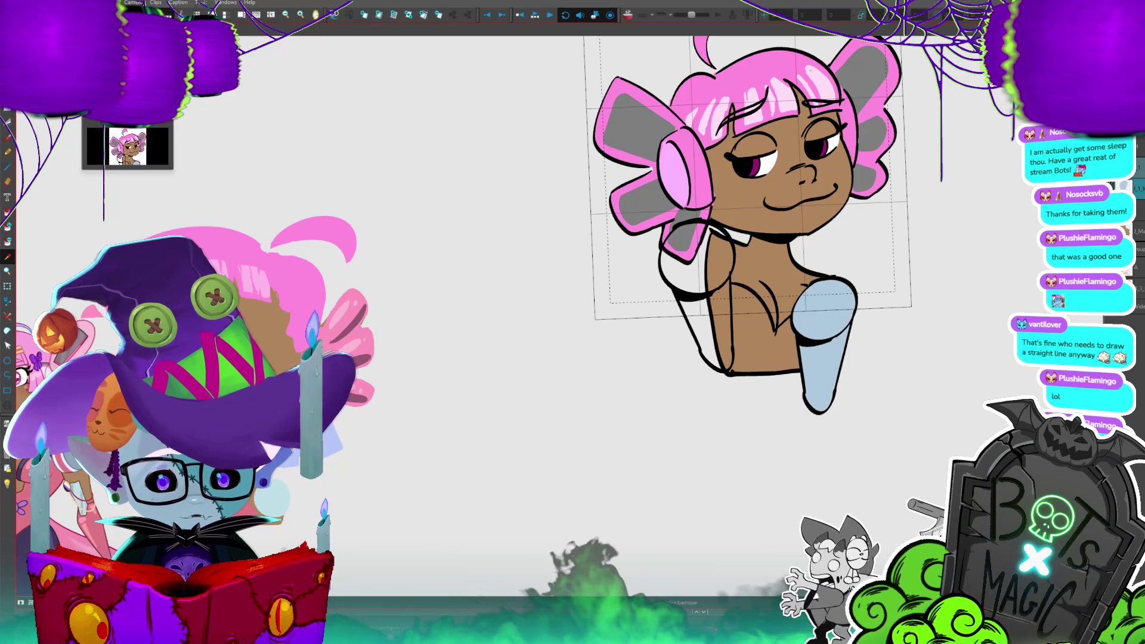
- Fill the chest beside the sleeve with skin colour and the white left arm light blue
{"action": "left_click", "coordinate": [814, 325]}
{"action": "left_click", "coordinate": [707, 310]}
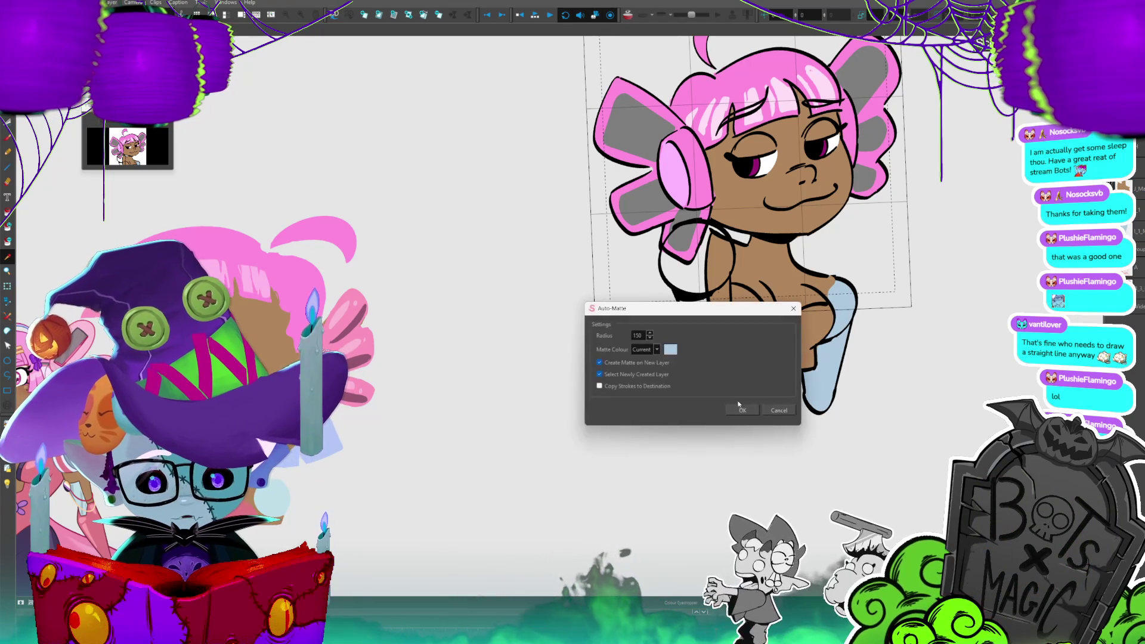
{"action": "left_click", "coordinate": [742, 406]}
{"action": "scroll", "coordinate": [751, 392], "scroll_direction": "down", "scroll_amount": 3}
{"action": "scroll", "coordinate": [752, 393], "scroll_direction": "up", "scroll_amount": 3}
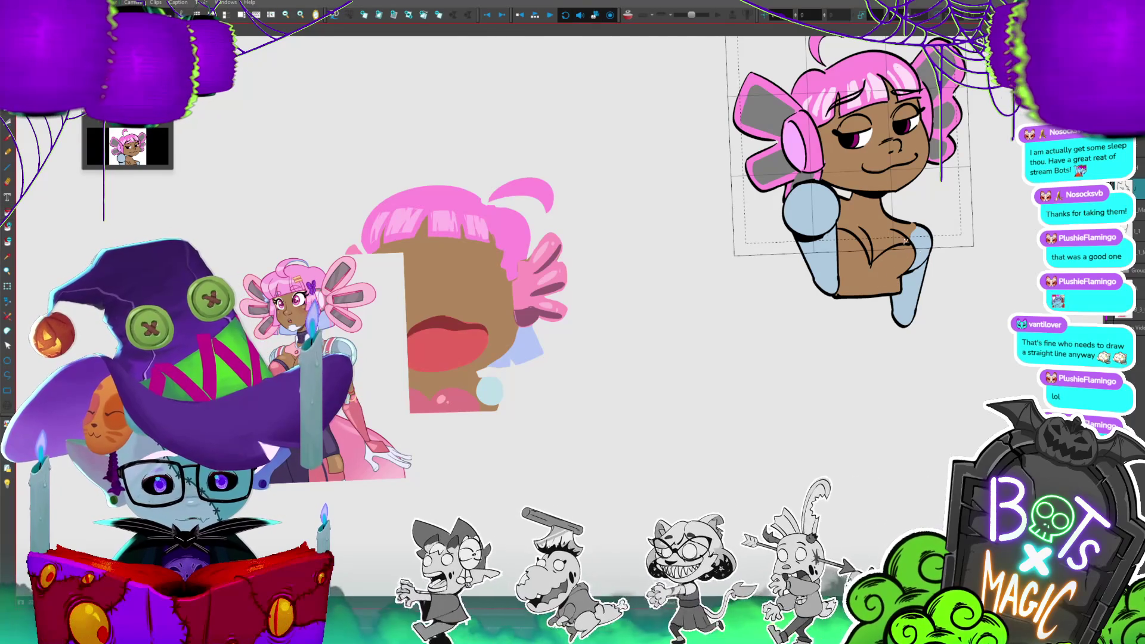
{"action": "scroll", "coordinate": [769, 224], "scroll_direction": "up", "scroll_amount": 2}
{"action": "scroll", "coordinate": [775, 358], "scroll_direction": "up", "scroll_amount": 2}
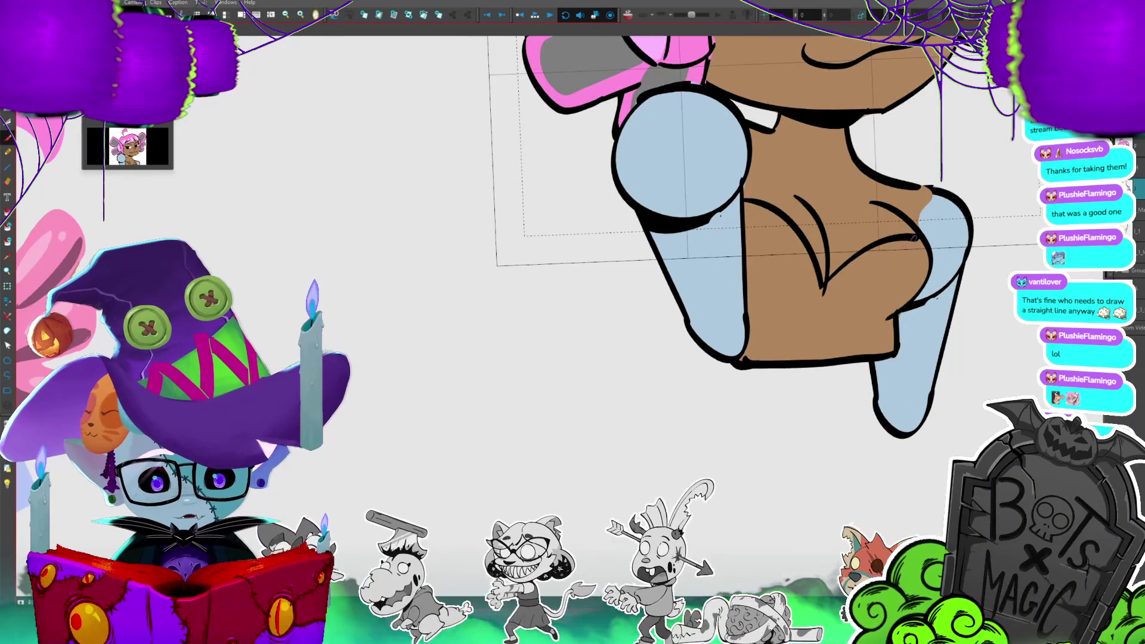
- Fill the girl's top pink and a small gap beside the right leg with skin colour
{"action": "left_click", "coordinate": [882, 287]}
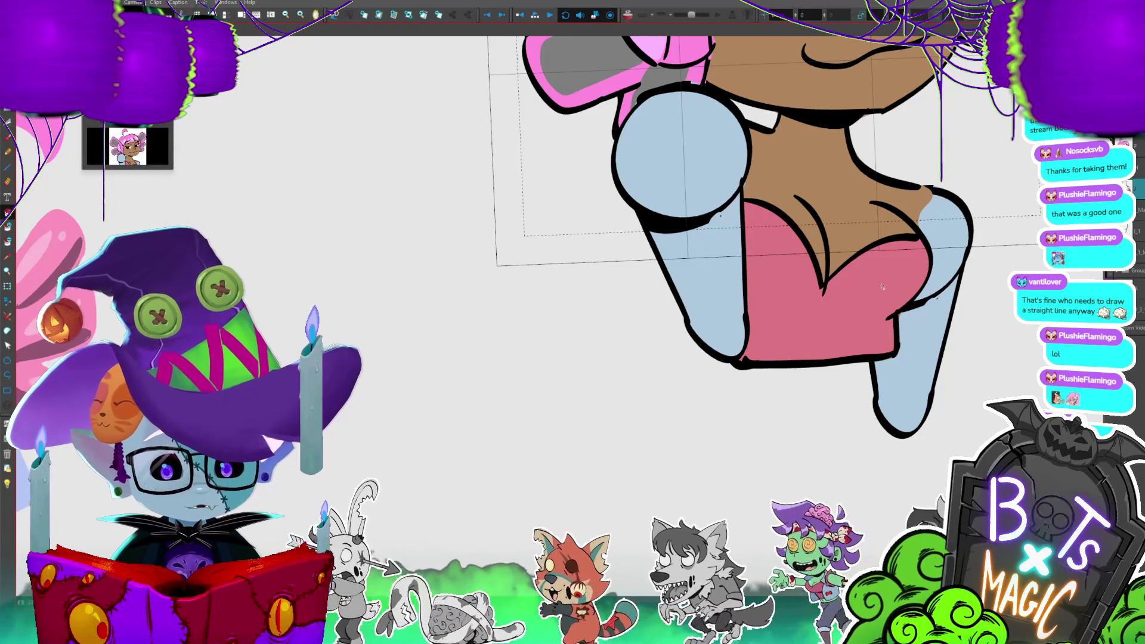
{"action": "left_click", "coordinate": [927, 212]}
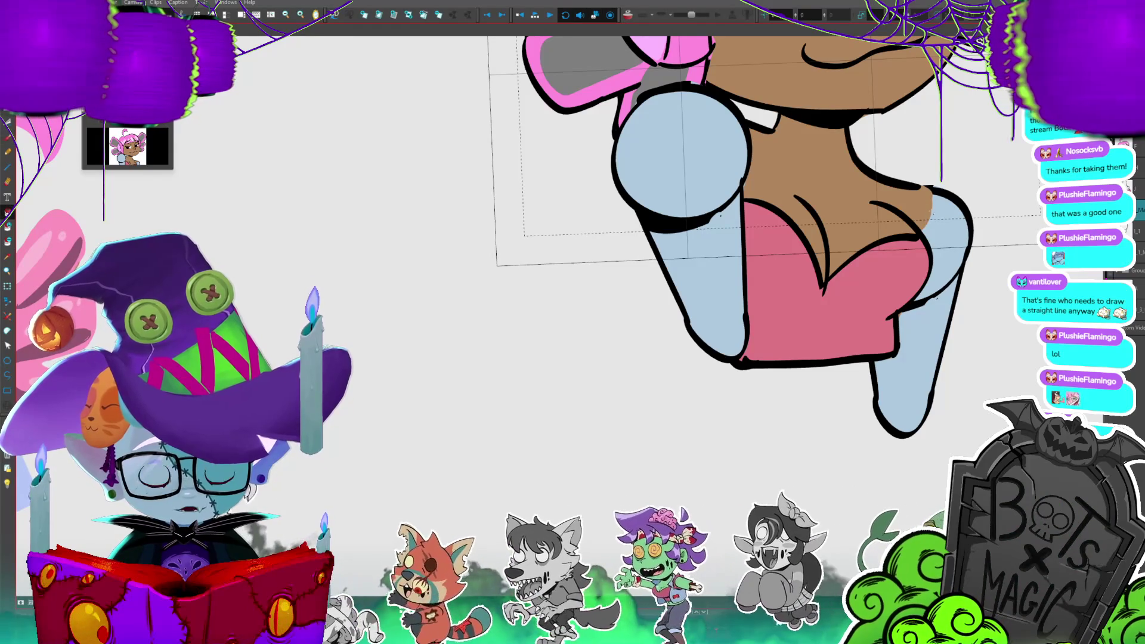
{"action": "left_click", "coordinate": [928, 197]}
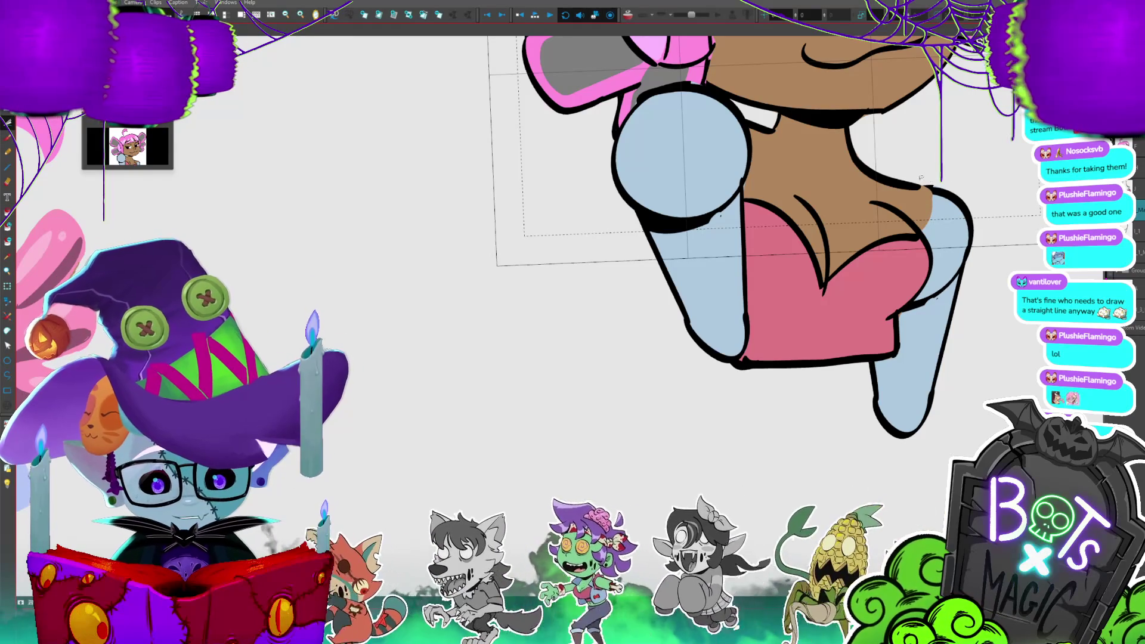
{"action": "key", "text": "Escape"}
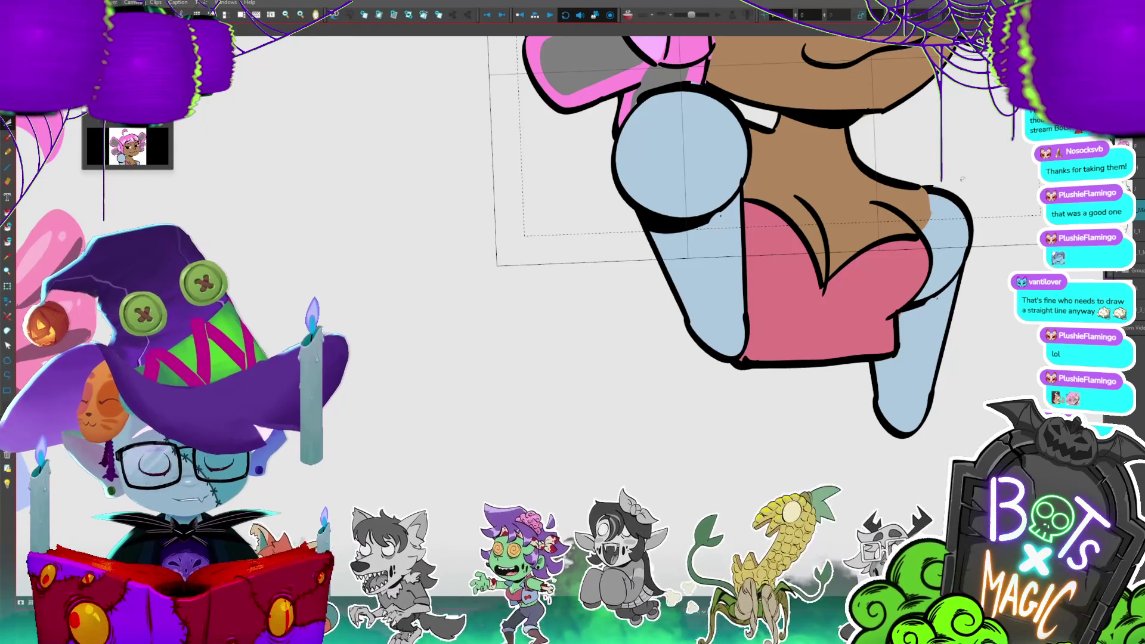
- Touch up the remaining gaps along the leg edge with skin colour and save the project
{"action": "left_click", "coordinate": [923, 220]}
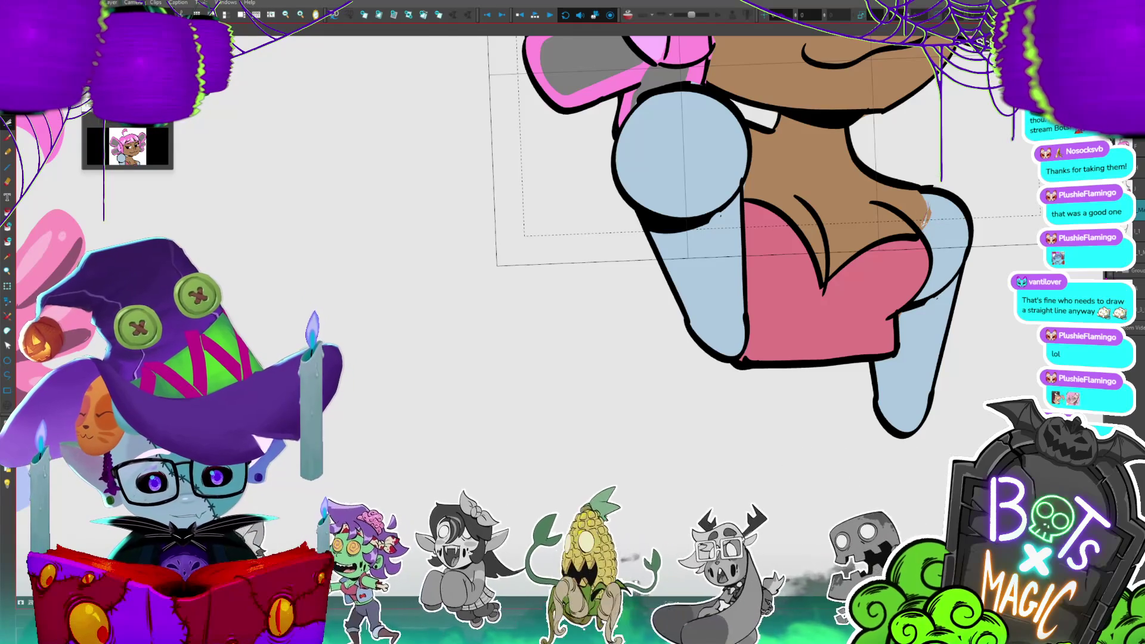
{"action": "left_click", "coordinate": [935, 194]}
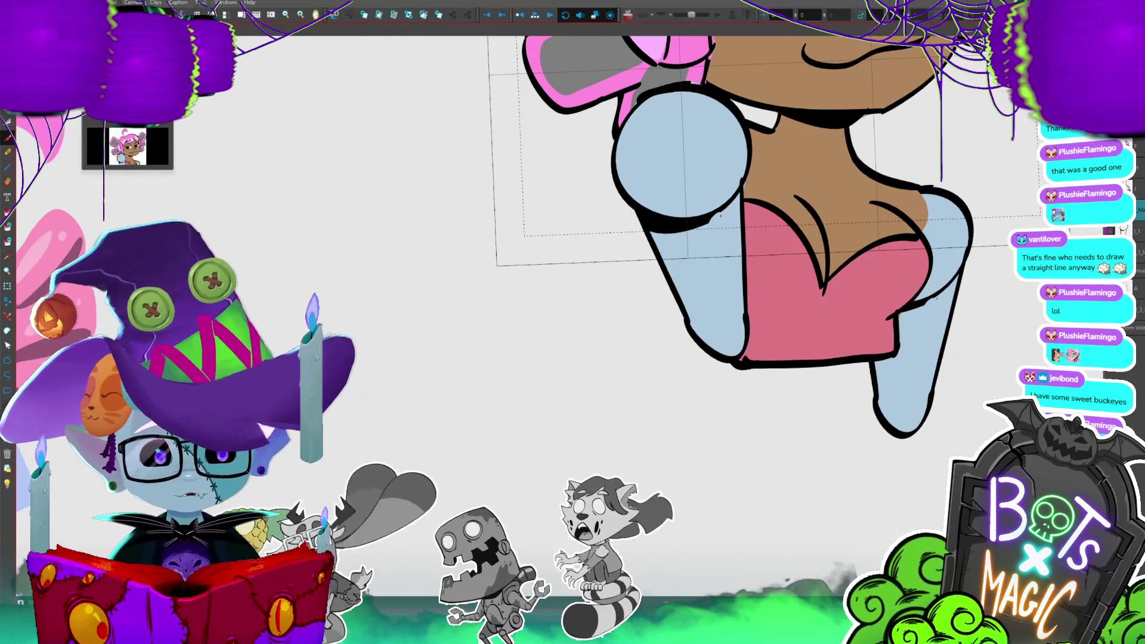
{"action": "scroll", "coordinate": [488, 390], "scroll_direction": "down", "scroll_amount": 3}
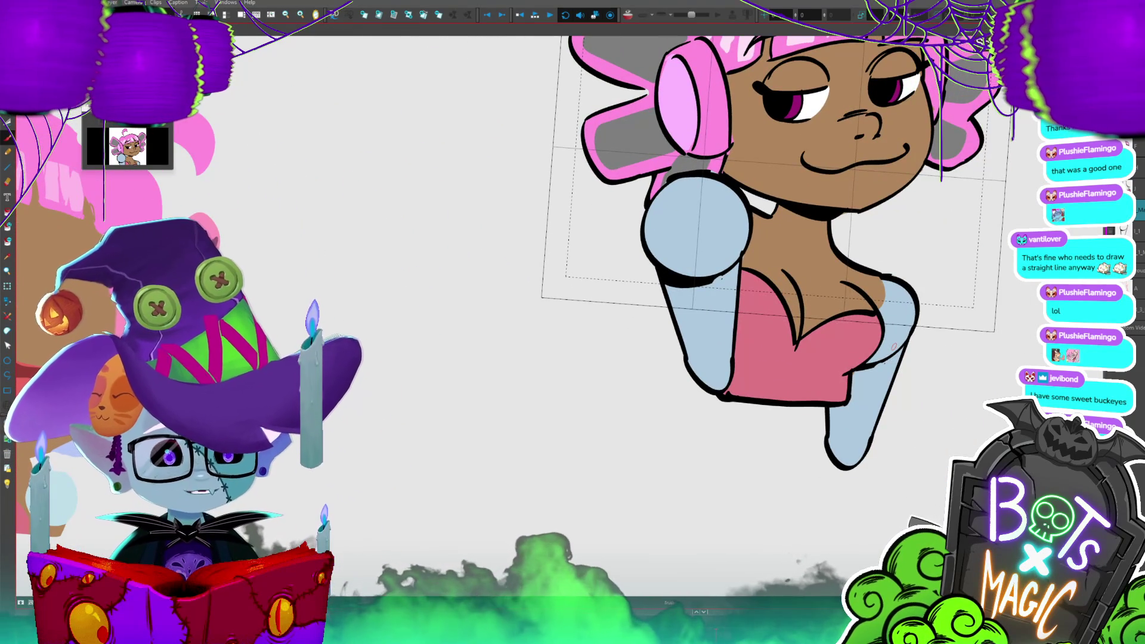
{"action": "key", "text": "ctrl+s"}
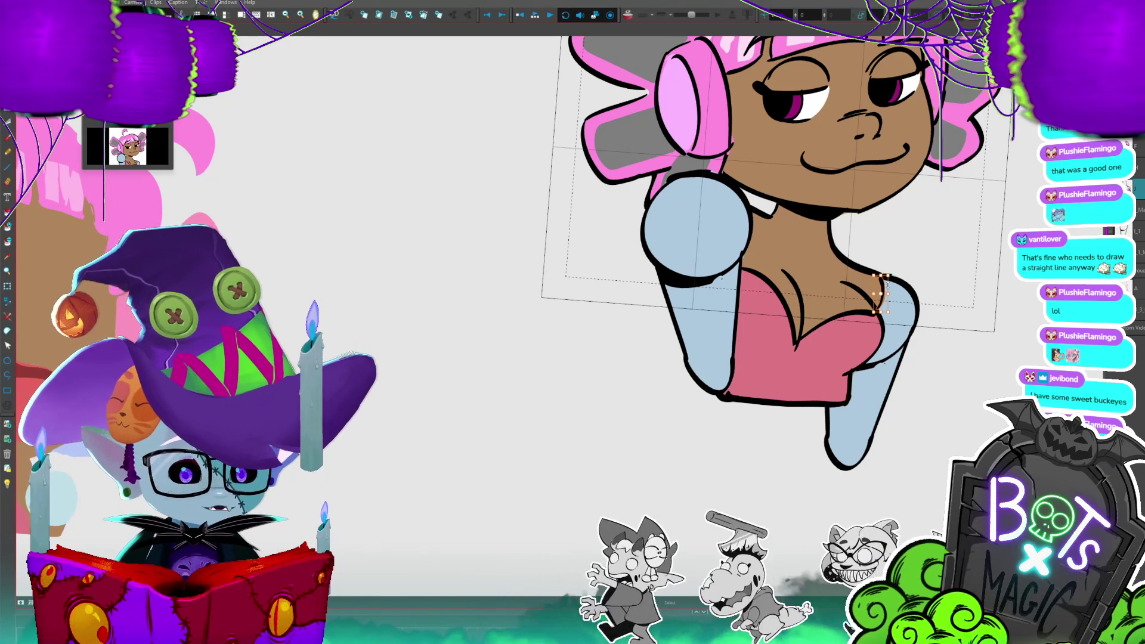
{"action": "scroll", "coordinate": [873, 204], "scroll_direction": "down", "scroll_amount": 5}
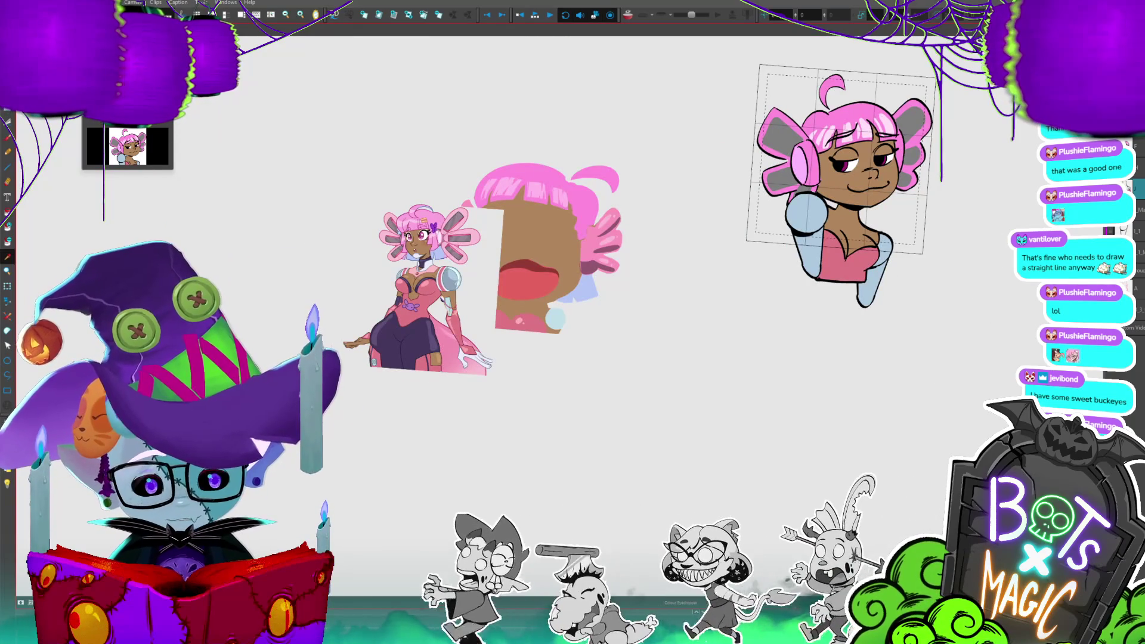
- Undo a stray loop around the leg, outline the blue leg, then view the whole character
{"action": "scroll", "coordinate": [748, 183], "scroll_direction": "up", "scroll_amount": 5}
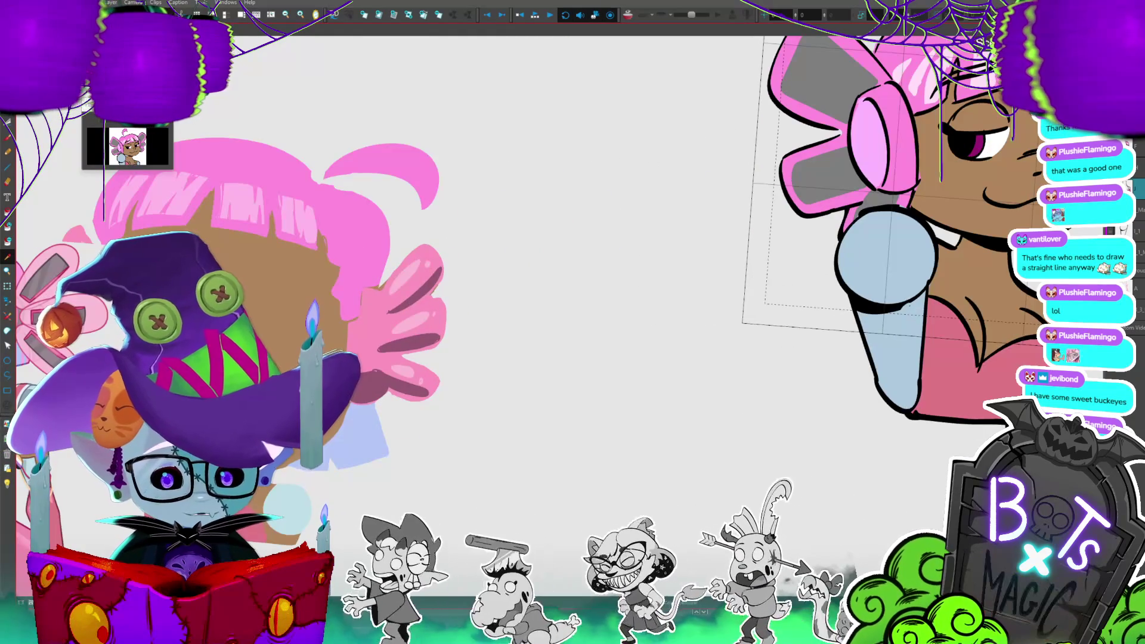
{"action": "scroll", "coordinate": [823, 239], "scroll_direction": "right", "scroll_amount": 3}
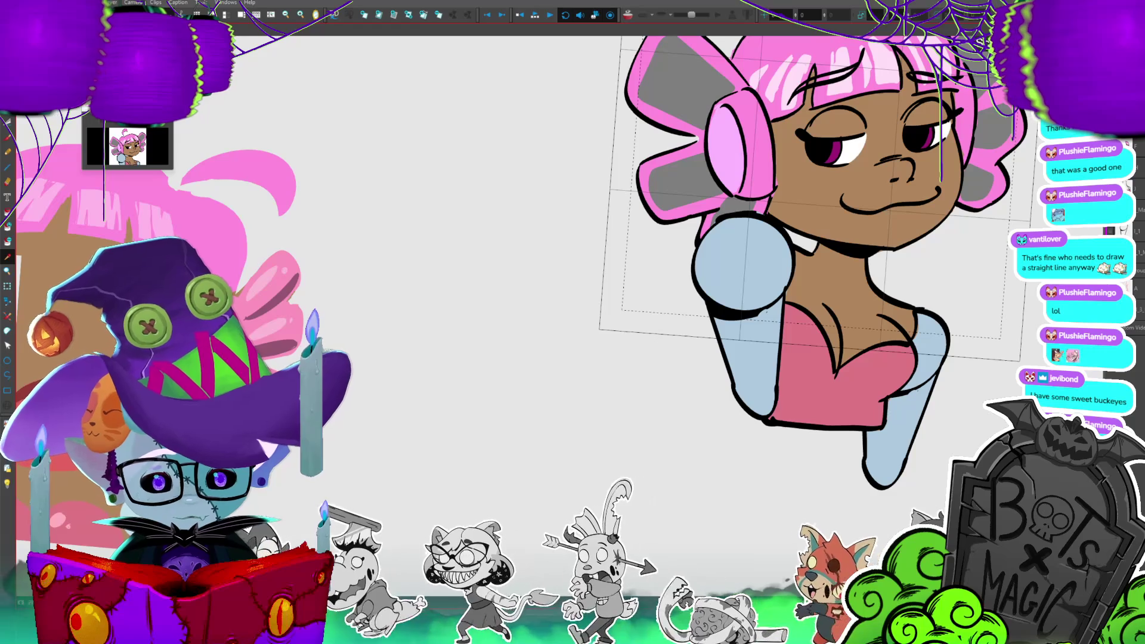
{"action": "mouse_move", "coordinate": [722, 426]}
{"action": "left_mouse_down"}
{"action": "mouse_move", "coordinate": [771, 421]}
{"action": "mouse_move", "coordinate": [779, 316]}
{"action": "left_mouse_up"}
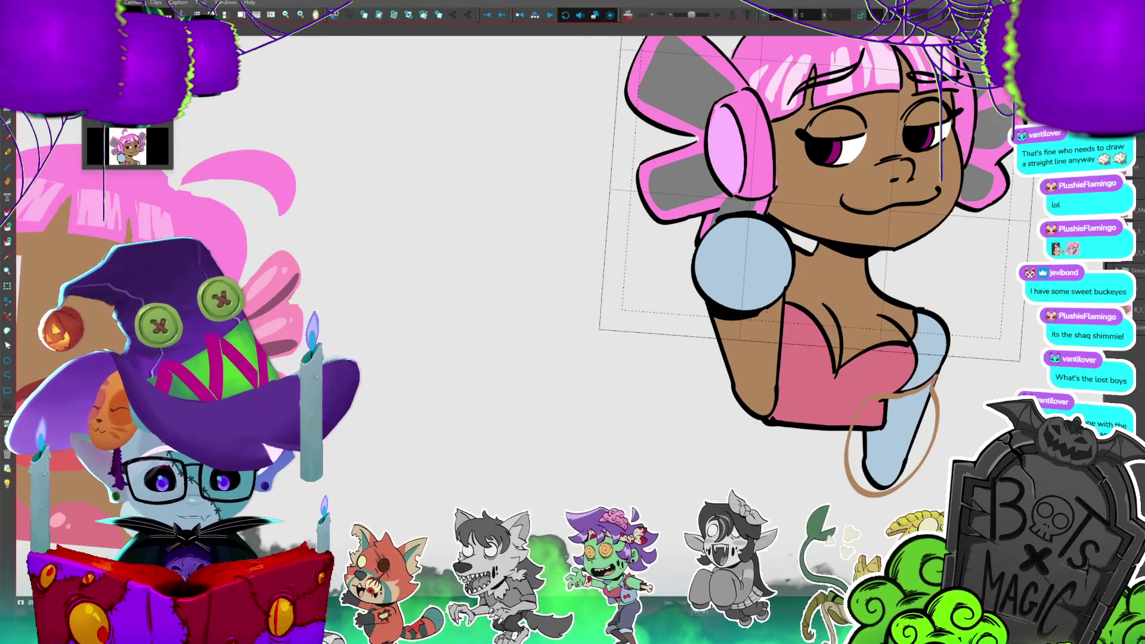
{"action": "key", "text": "ctrl+z"}
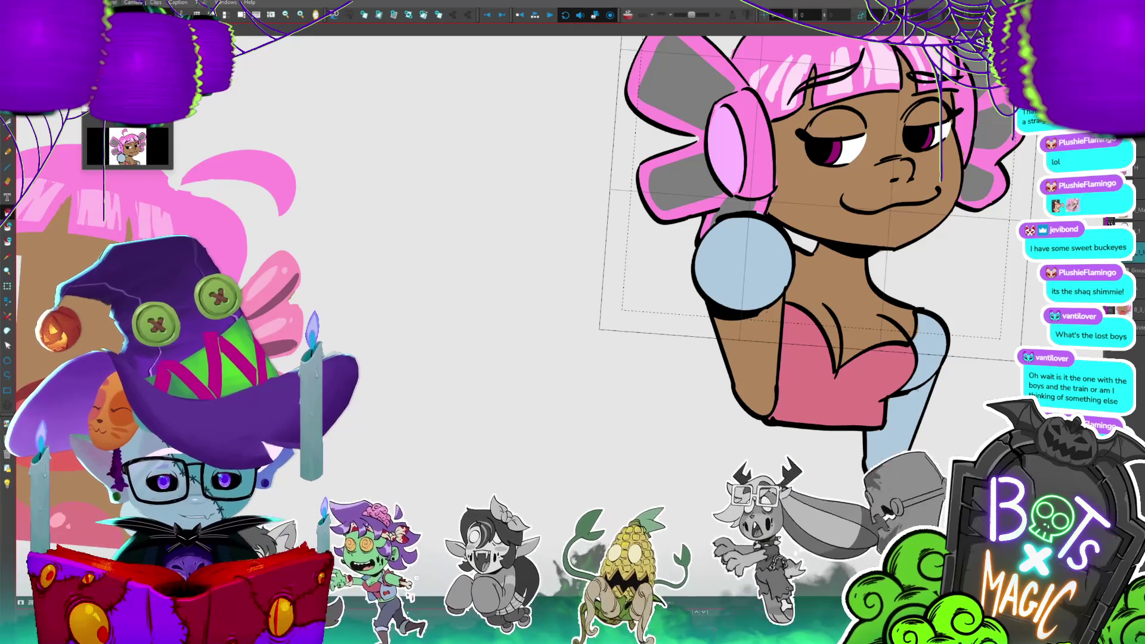
{"action": "mouse_move", "coordinate": [856, 406]}
{"action": "left_mouse_down"}
{"action": "mouse_move", "coordinate": [936, 453]}
{"action": "mouse_move", "coordinate": [895, 372]}
{"action": "mouse_move", "coordinate": [859, 398]}
{"action": "mouse_move", "coordinate": [895, 375]}
{"action": "left_mouse_up"}
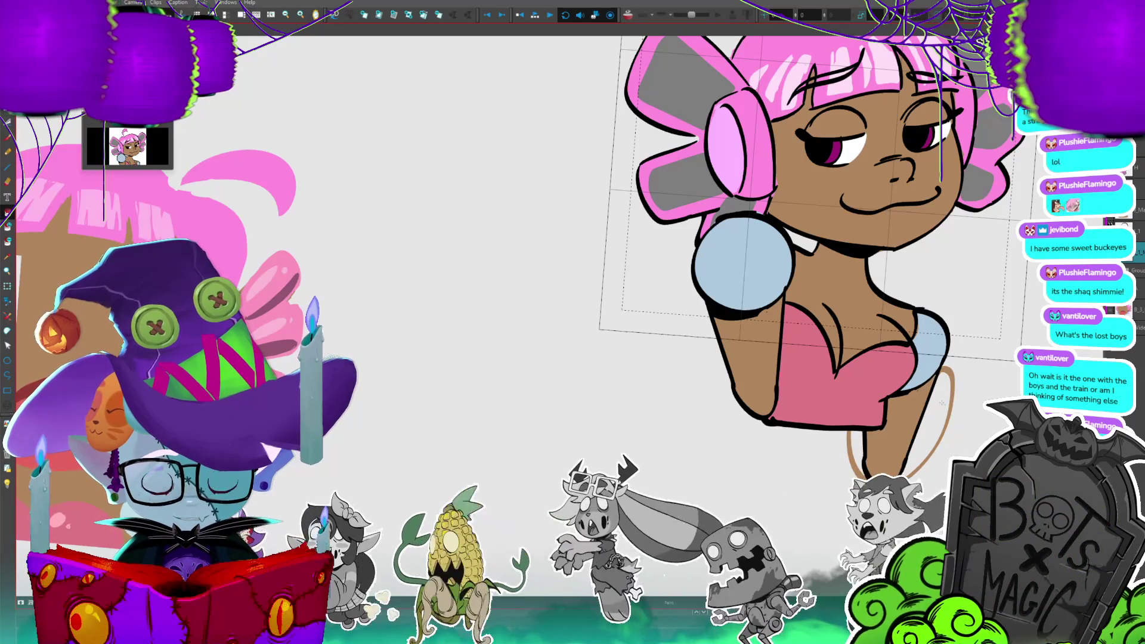
{"action": "key", "text": "1"}
{"action": "key", "text": "1"}
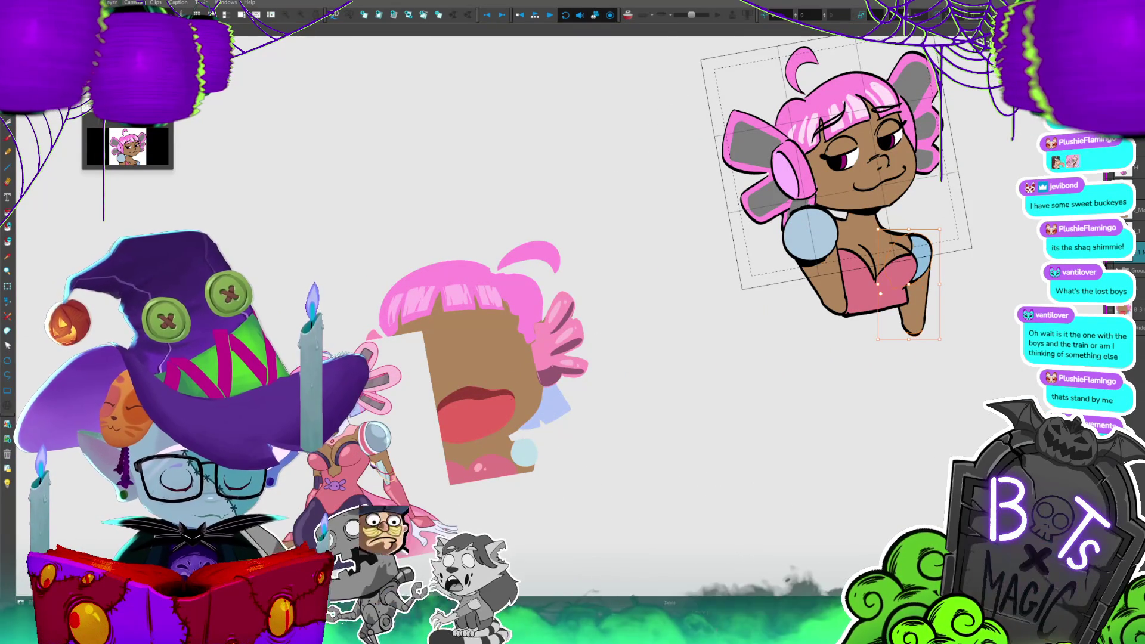
{"action": "left_click", "coordinate": [927, 246]}
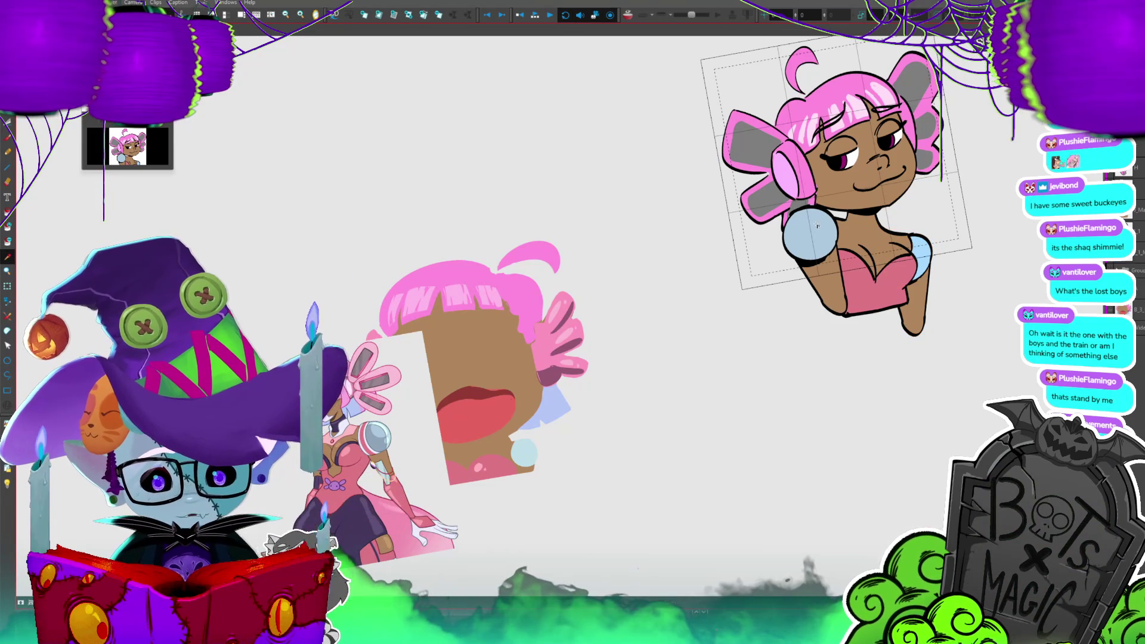
{"action": "scroll", "coordinate": [817, 226], "scroll_direction": "up", "scroll_amount": 3}
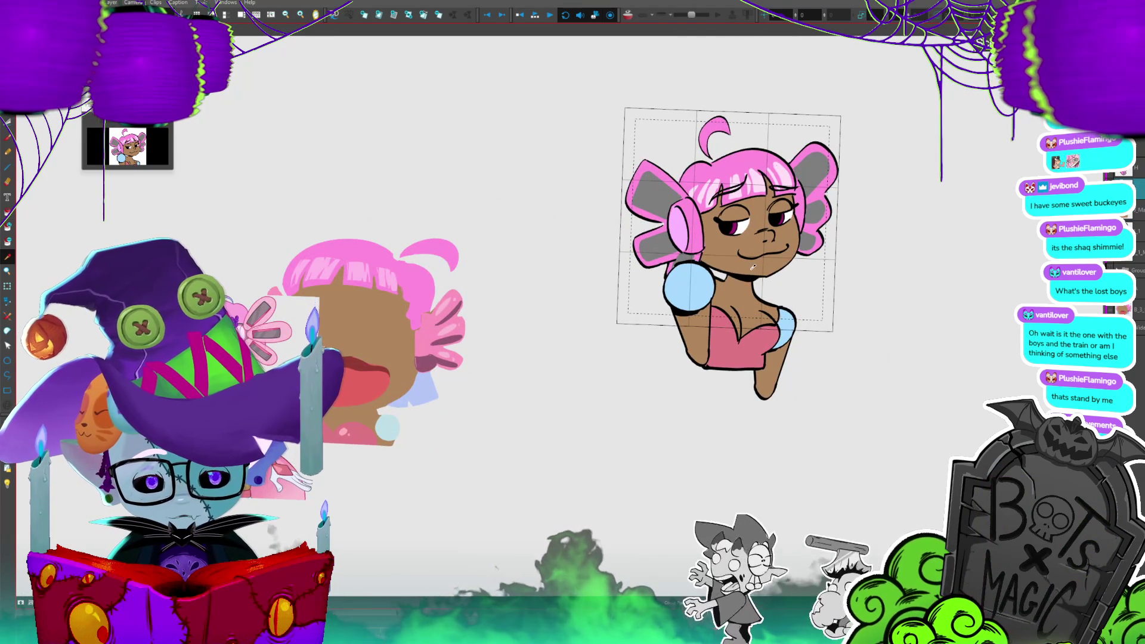
{"action": "scroll", "coordinate": [570, 307], "scroll_direction": "down", "scroll_amount": 3}
{"action": "scroll", "coordinate": [646, 232], "scroll_direction": "up", "scroll_amount": 2}
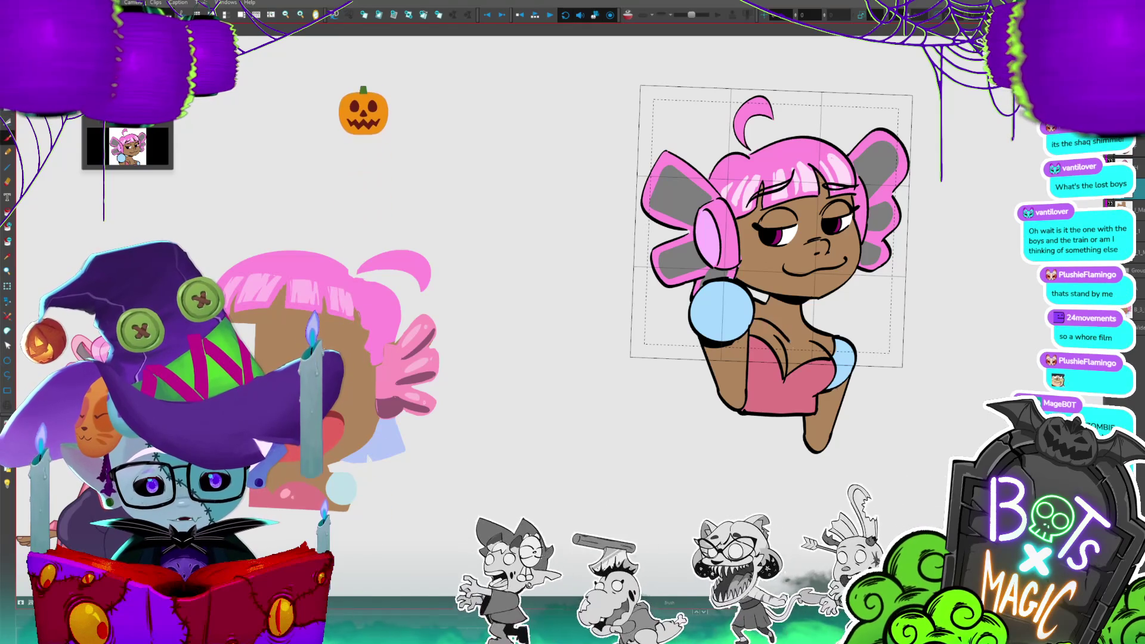
- Check the reference images and try a light pink chest fill, then undo it
{"action": "left_click_drag", "start_coordinate": [751, 316], "coordinate": [793, 346]}
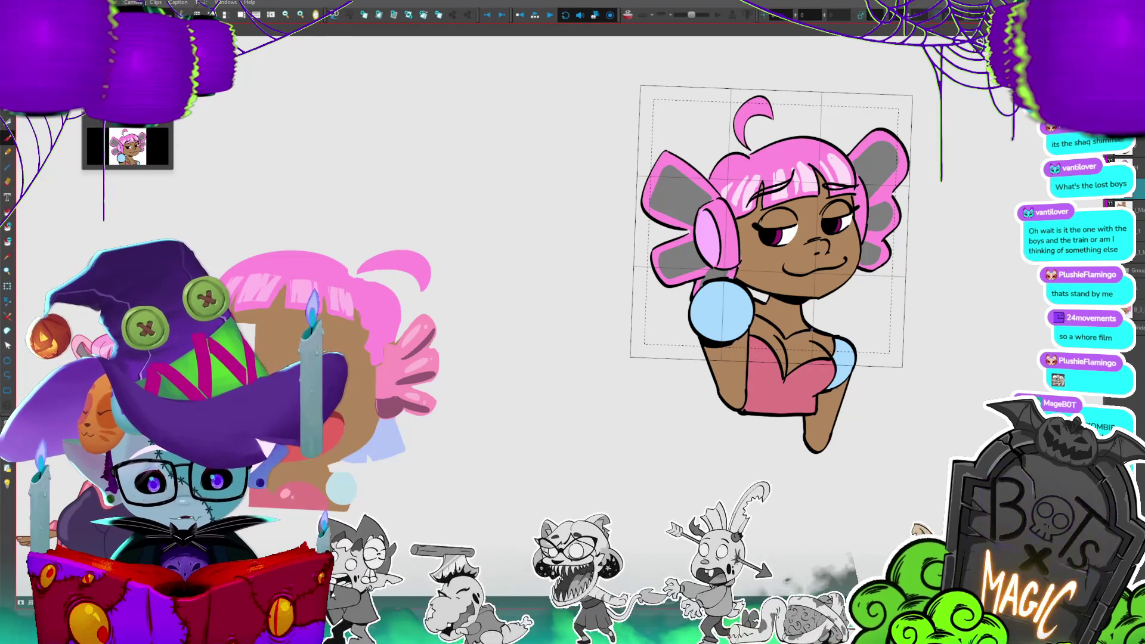
{"action": "left_click_drag", "start_coordinate": [597, 298], "coordinate": [948, 152]}
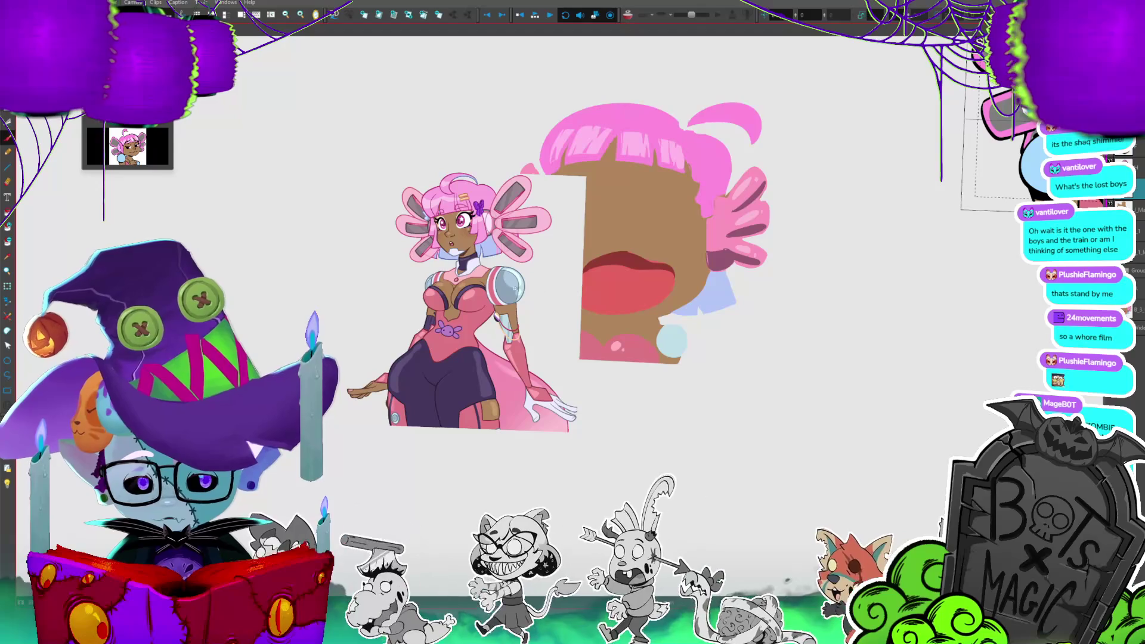
{"action": "left_click_drag", "start_coordinate": [626, 298], "coordinate": [238, 292]}
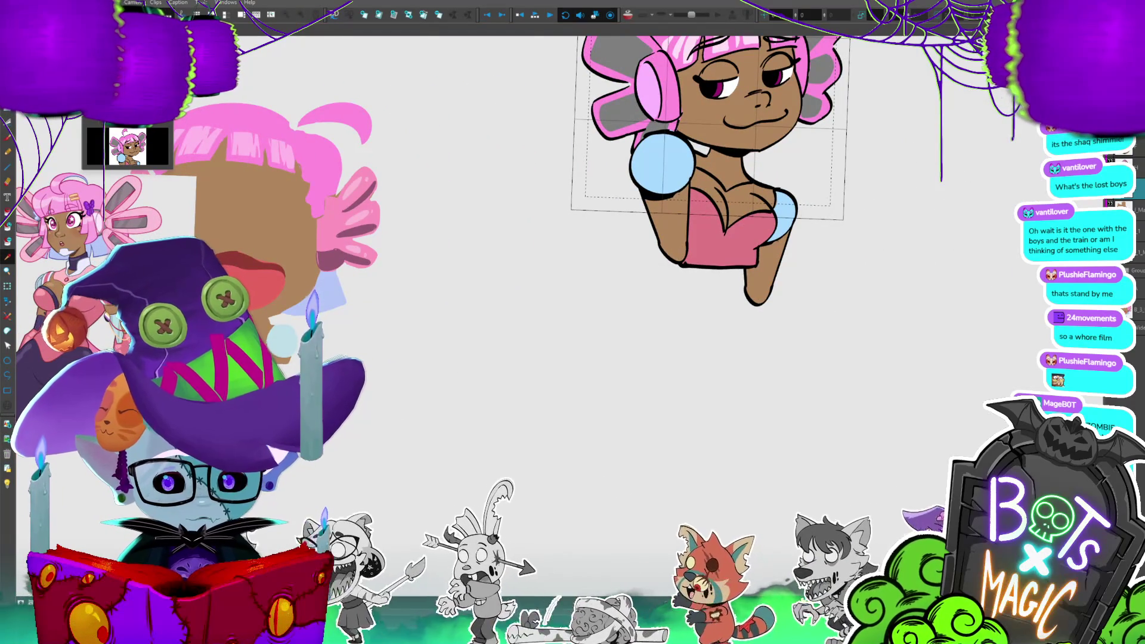
{"action": "left_click", "coordinate": [756, 183]}
{"action": "key", "text": "ctrl+z"}
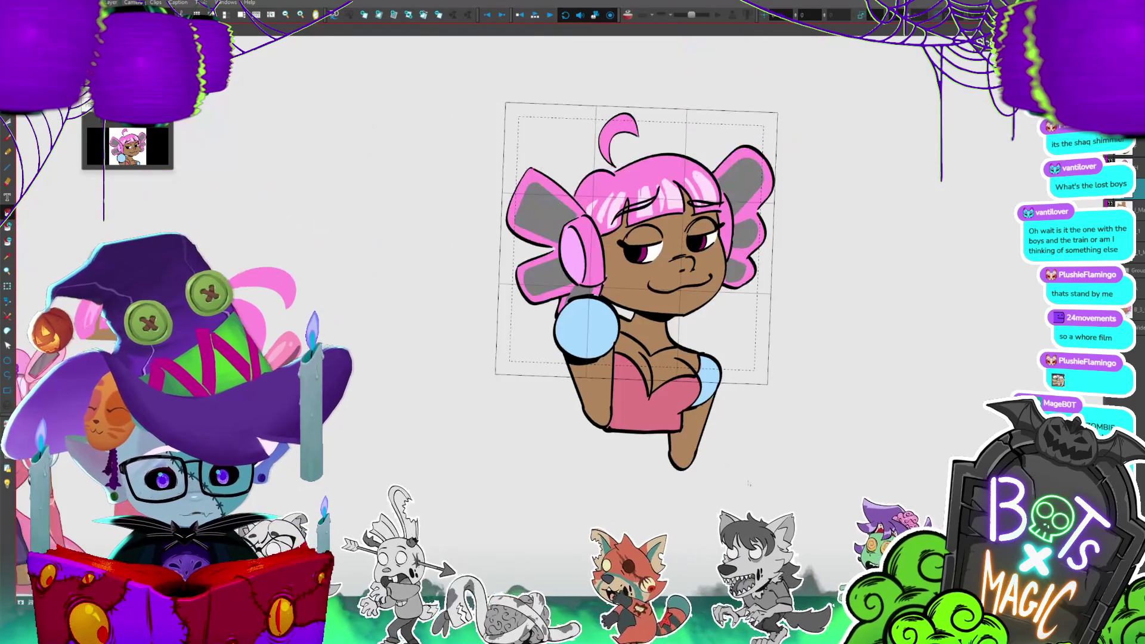
- Reshape the chest stroke and fill the patch below the neck with light pink
{"action": "key", "text": "shift+m"}
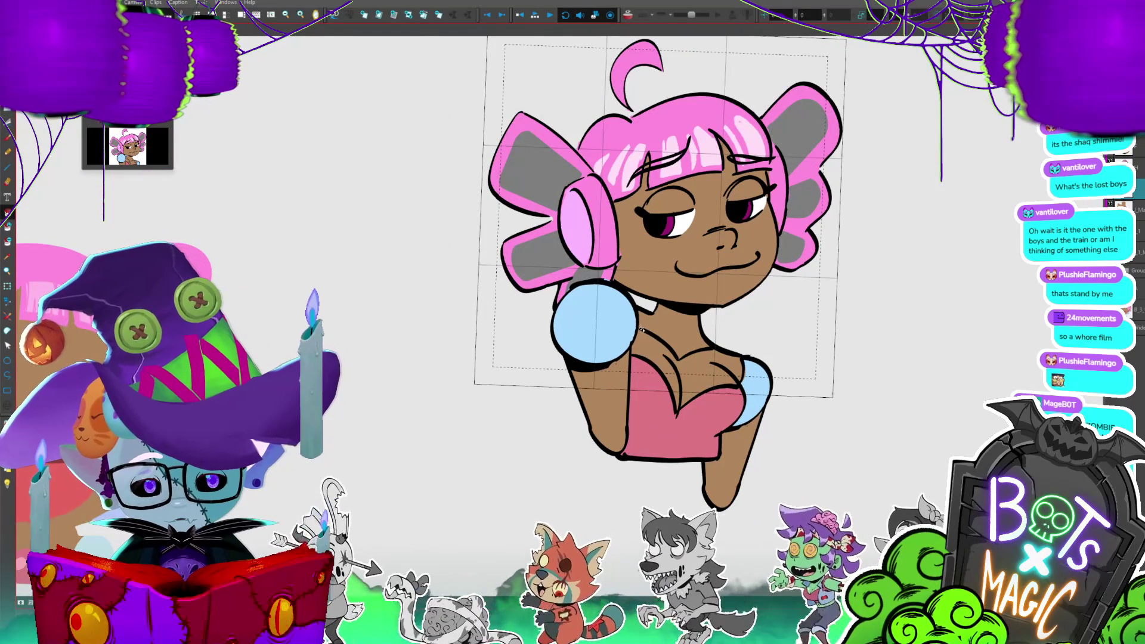
{"action": "left_click", "coordinate": [674, 346]}
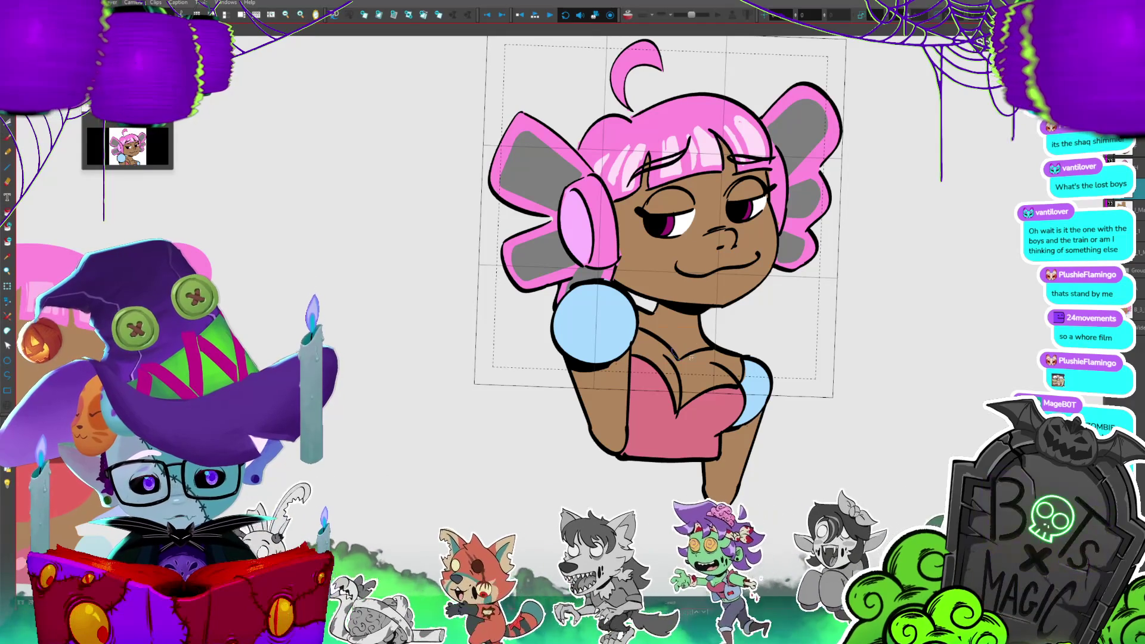
{"action": "mouse_move", "coordinate": [674, 346]}
{"action": "left_mouse_down"}
{"action": "mouse_move", "coordinate": [613, 341]}
{"action": "mouse_move", "coordinate": [614, 324]}
{"action": "left_mouse_up"}
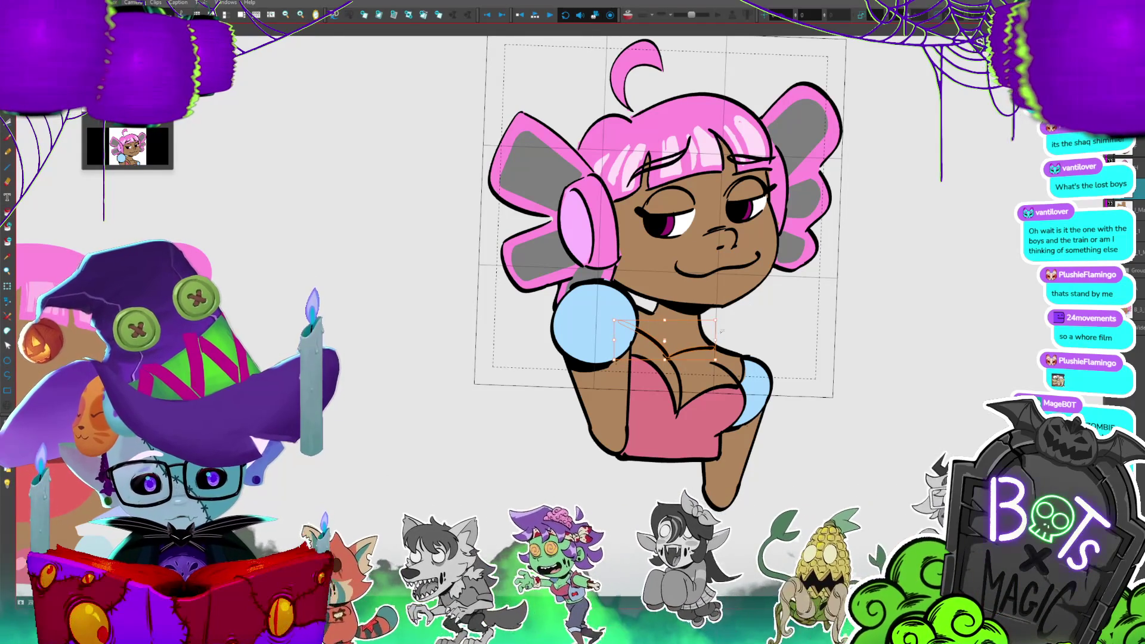
{"action": "left_click", "coordinate": [706, 348]}
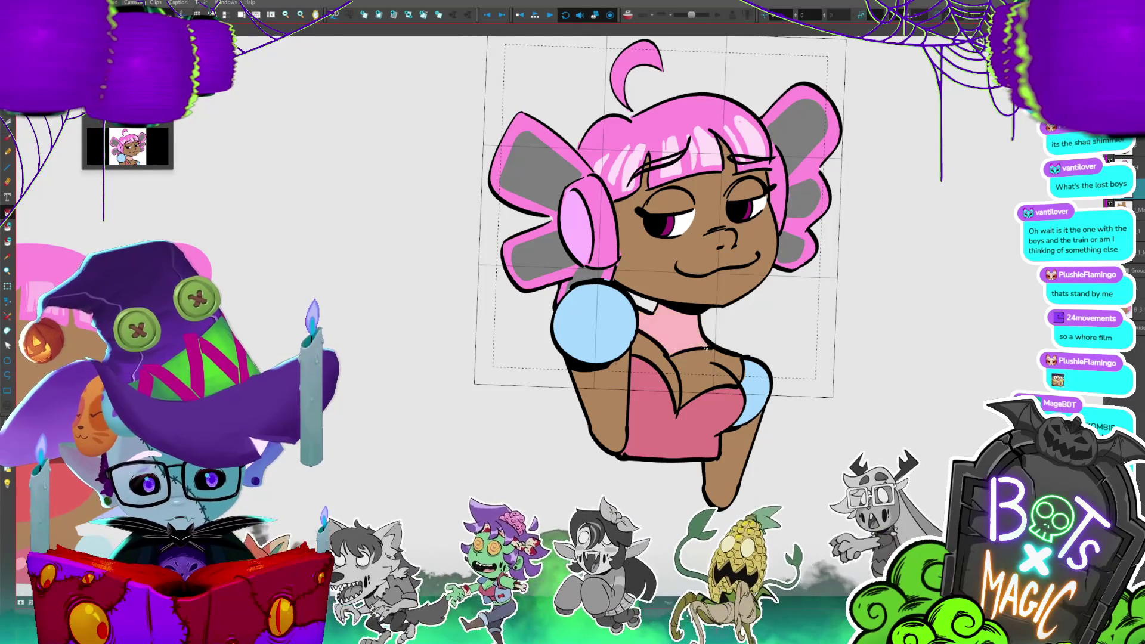
{"action": "key", "text": "o"}
{"action": "left_click", "coordinate": [697, 358]}
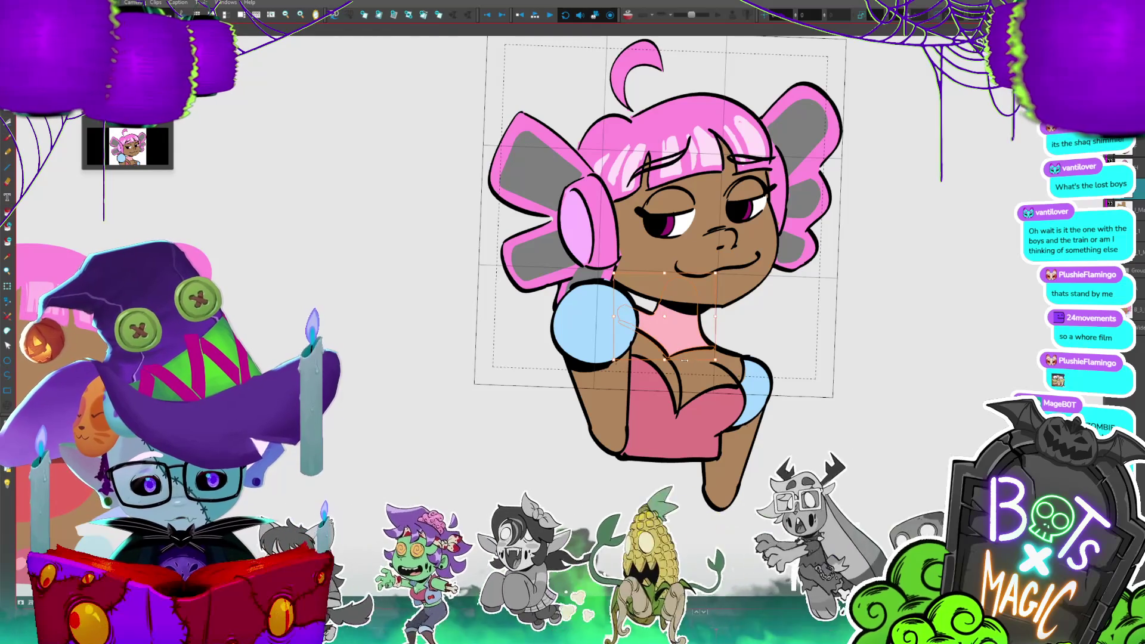
{"action": "left_click_drag", "start_coordinate": [670, 307], "coordinate": [799, 272]}
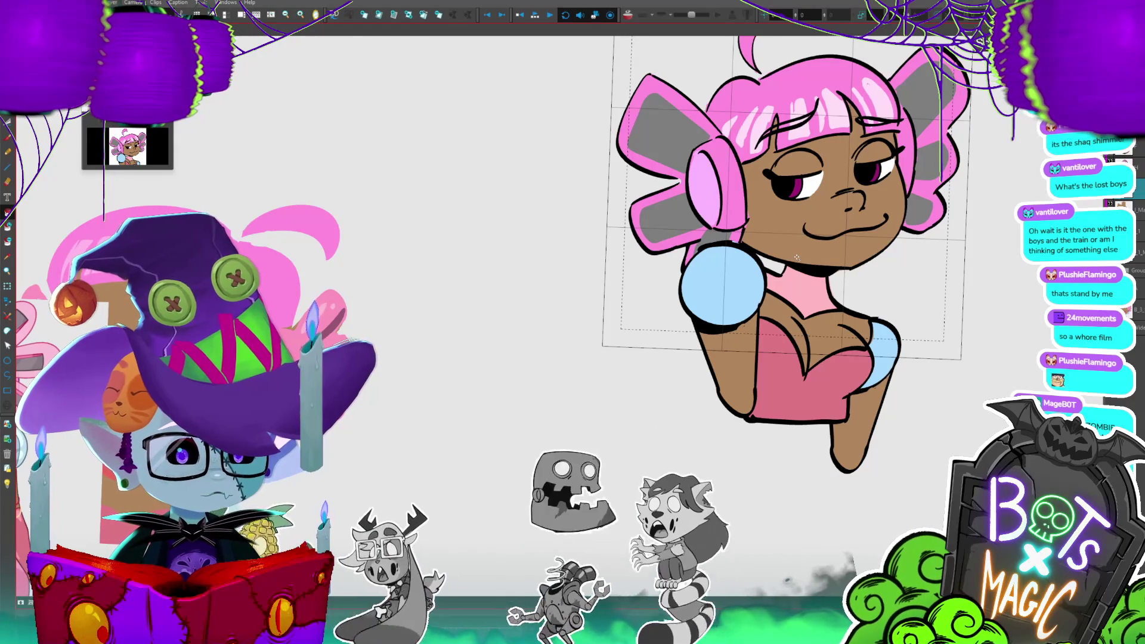
{"action": "scroll", "coordinate": [797, 258], "scroll_direction": "down", "scroll_amount": 5}
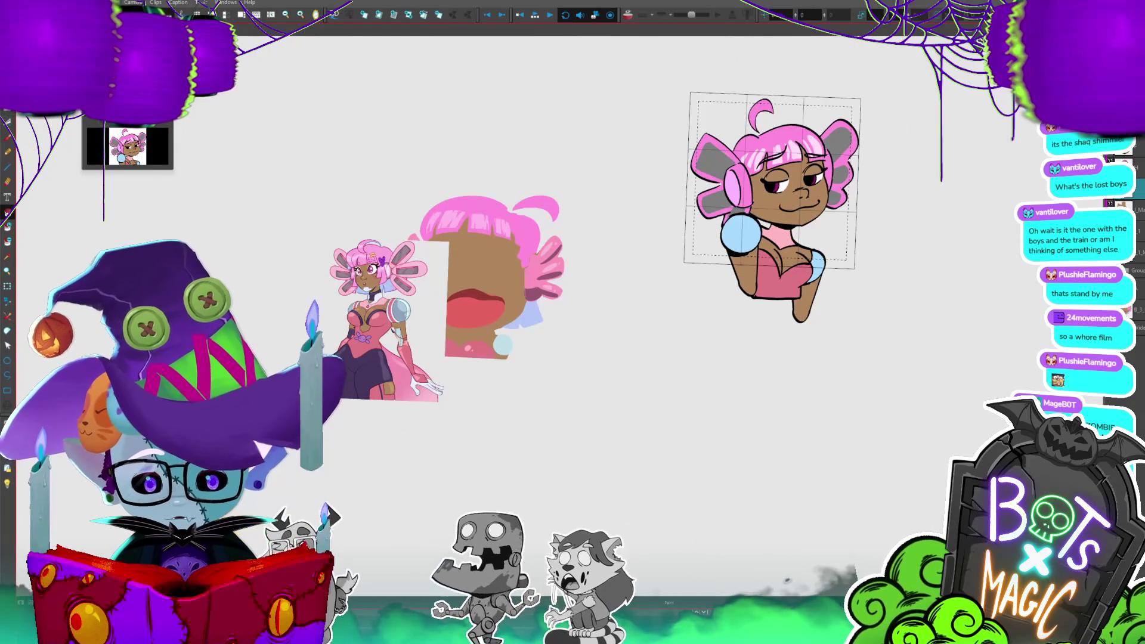
{"action": "scroll", "coordinate": [656, 268], "scroll_direction": "up", "scroll_amount": 3}
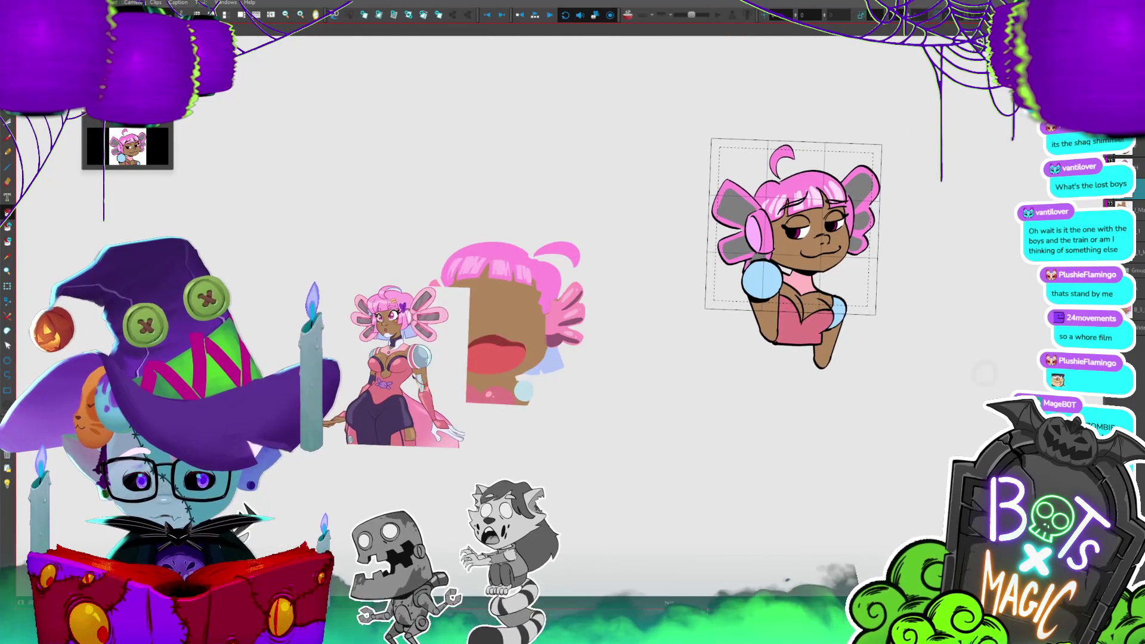
{"action": "scroll", "coordinate": [844, 192], "scroll_direction": "up", "scroll_amount": 3}
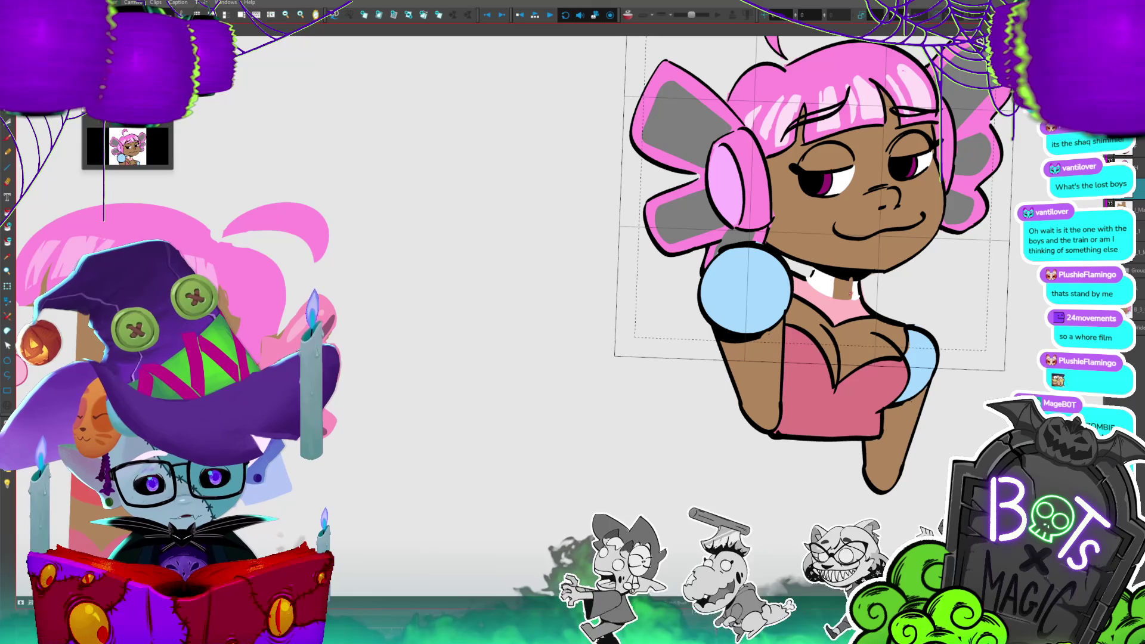
{"action": "scroll", "coordinate": [775, 268], "scroll_direction": "down", "scroll_amount": 5}
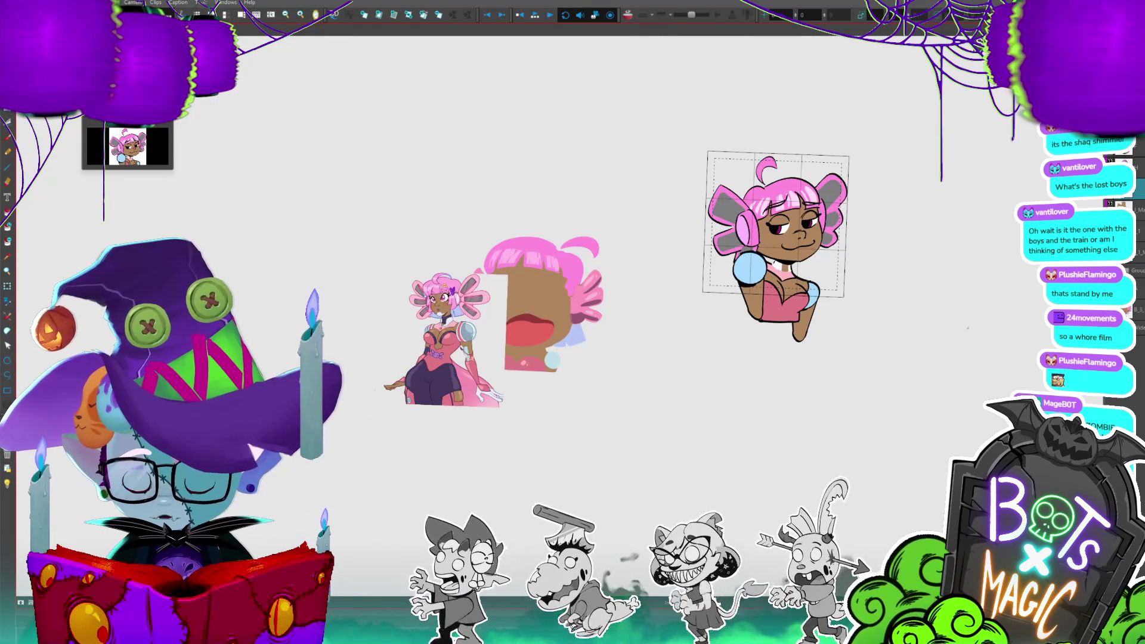
{"action": "scroll", "coordinate": [668, 269], "scroll_direction": "up", "scroll_amount": 3}
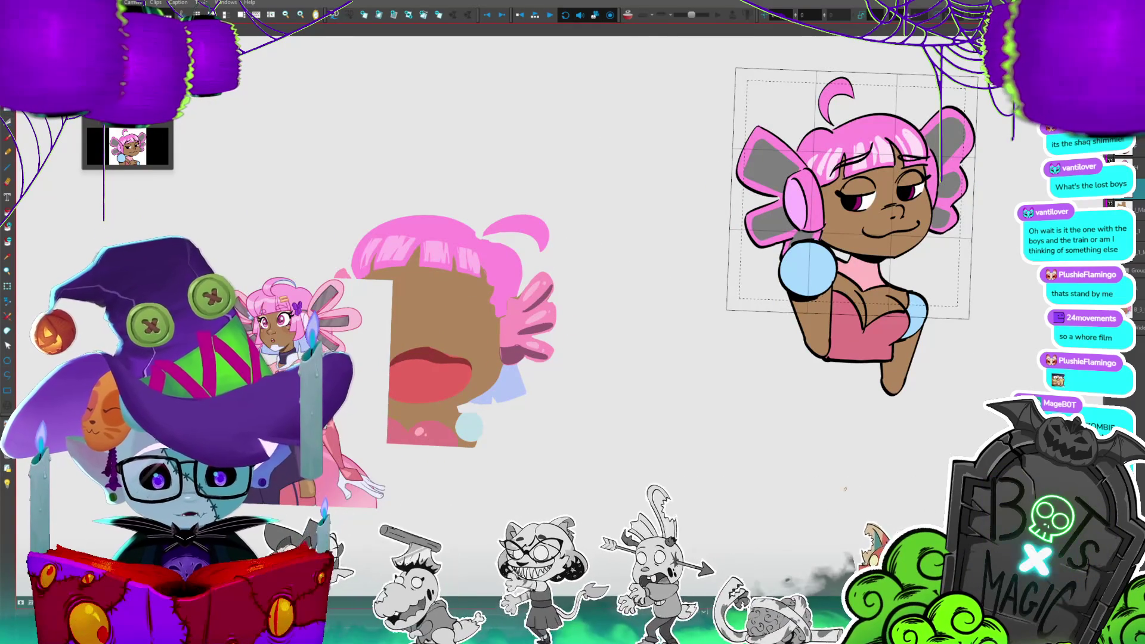
{"action": "scroll", "coordinate": [844, 489], "scroll_direction": "right", "scroll_amount": 3}
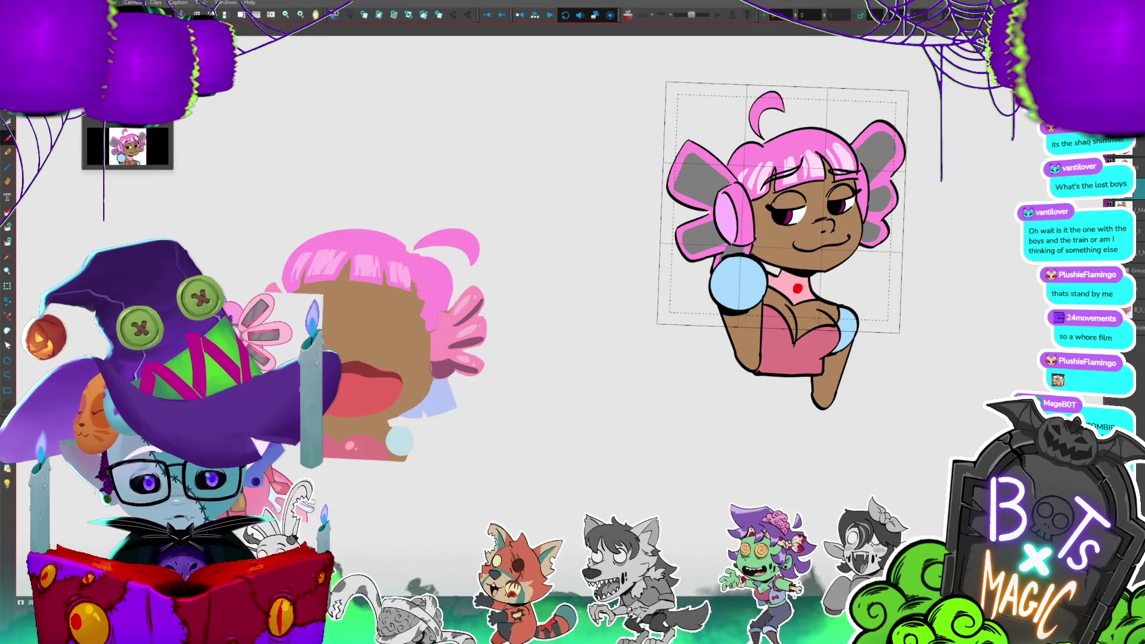
{"action": "mouse_move", "coordinate": [930, 323]}
{"action": "left_mouse_down"}
{"action": "mouse_move", "coordinate": [856, 339]}
{"action": "mouse_move", "coordinate": [984, 294]}
{"action": "left_mouse_up"}
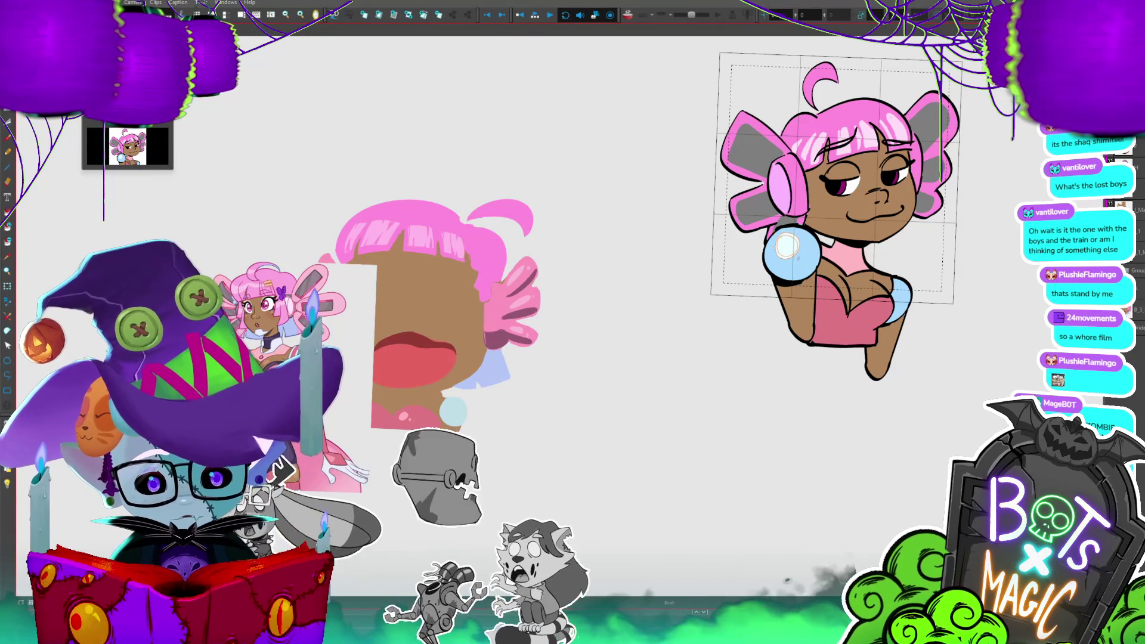
- Show the drawing's hidden layers and move the rough sketch to the girl's right
{"action": "key", "text": "alt+b"}
{"action": "key", "text": "2"}
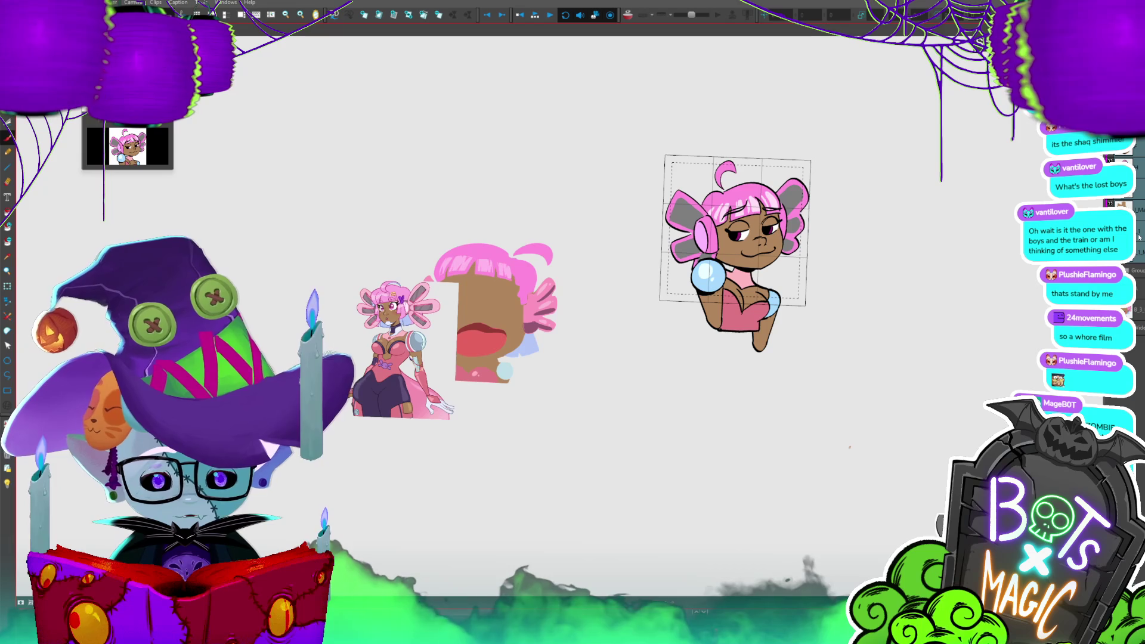
{"action": "left_click", "coordinate": [1133, 271]}
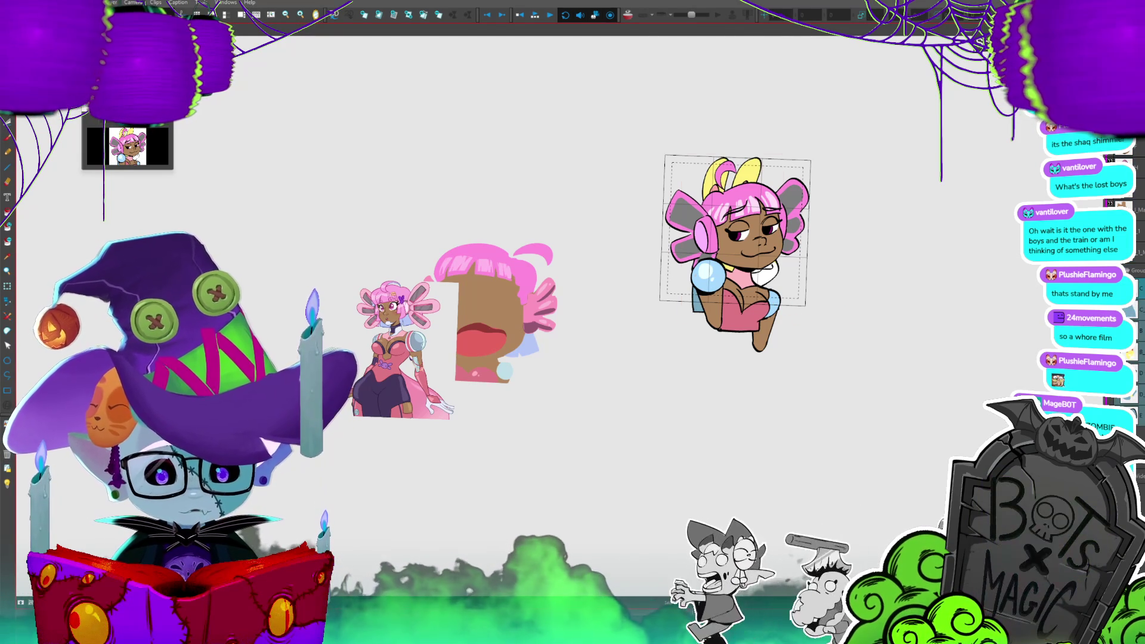
{"action": "left_click_drag", "start_coordinate": [769, 280], "coordinate": [926, 280]}
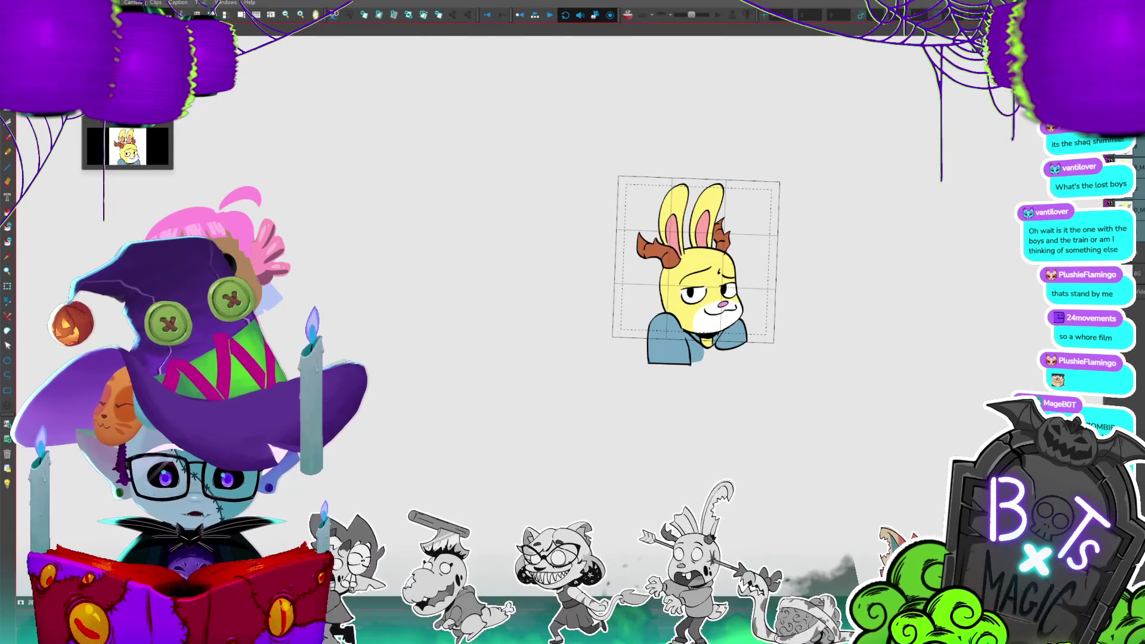
- Select all the upright bunny's strokes, drag them beside the girl, and play back
{"action": "left_click", "coordinate": [748, 316]}
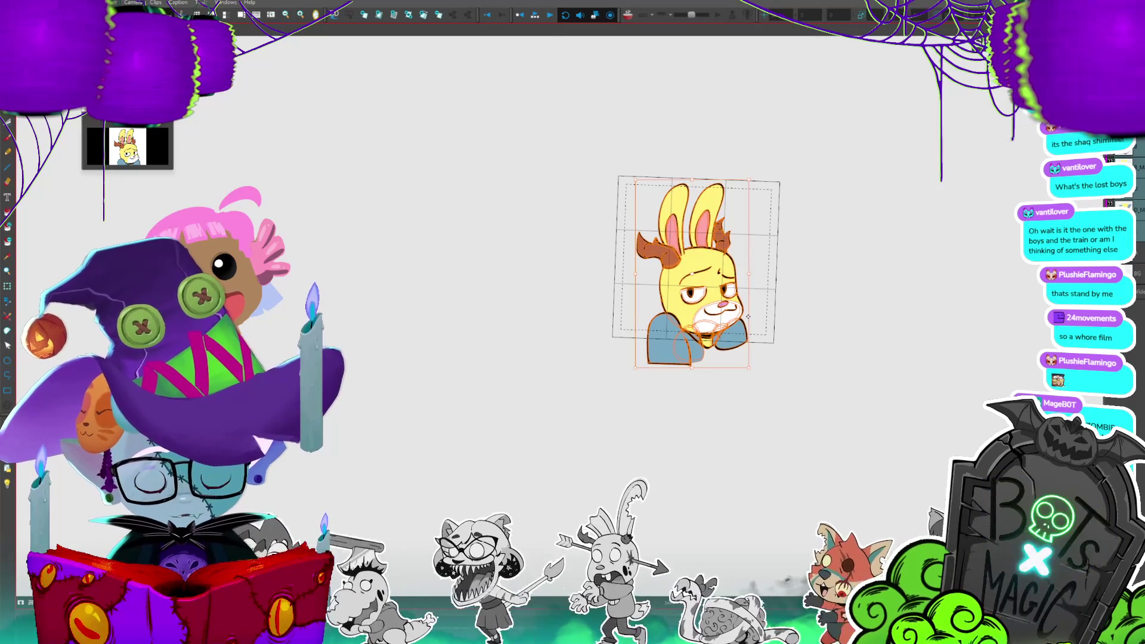
{"action": "key", "text": "period"}
{"action": "key", "text": "comma"}
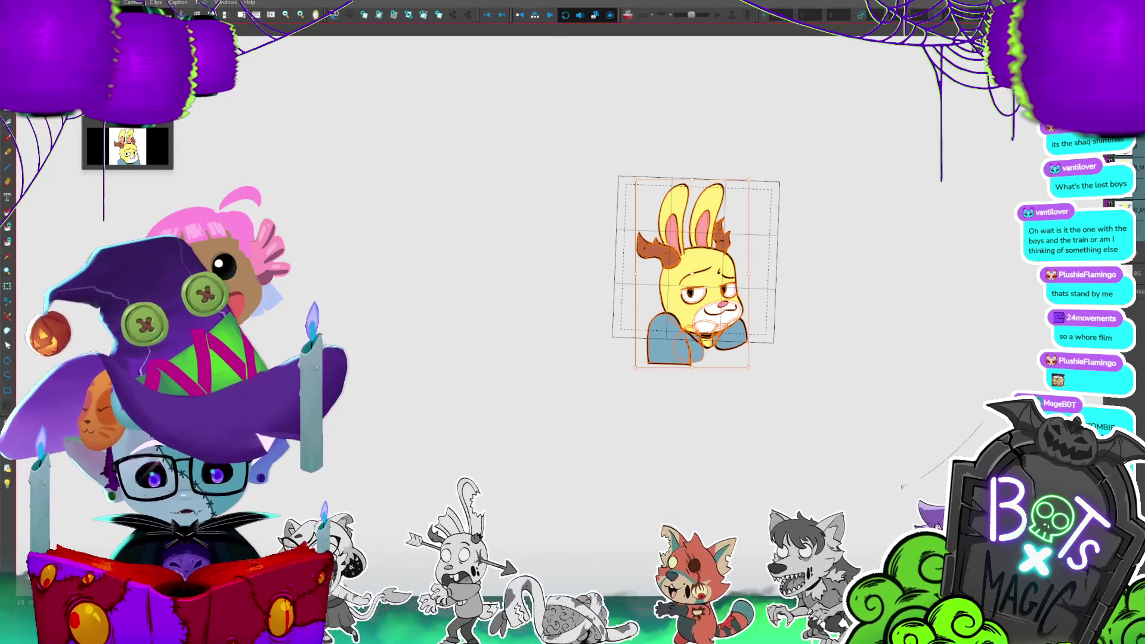
{"action": "key", "text": "ctrl+a"}
{"action": "left_click_drag", "start_coordinate": [729, 330], "coordinate": [908, 330]}
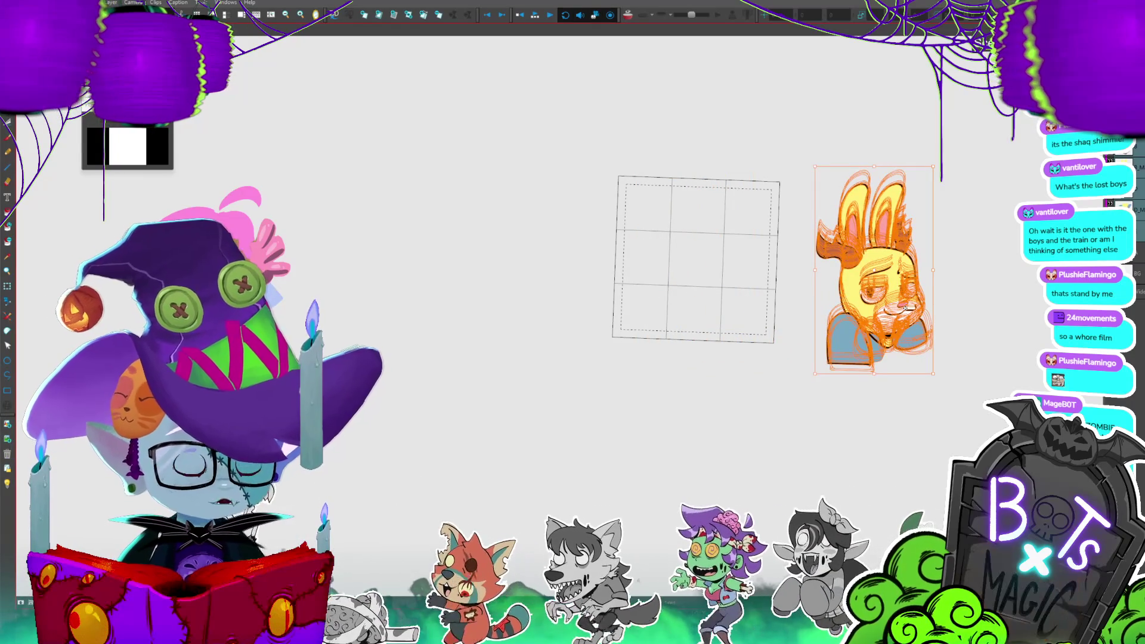
{"action": "key", "text": "Return"}
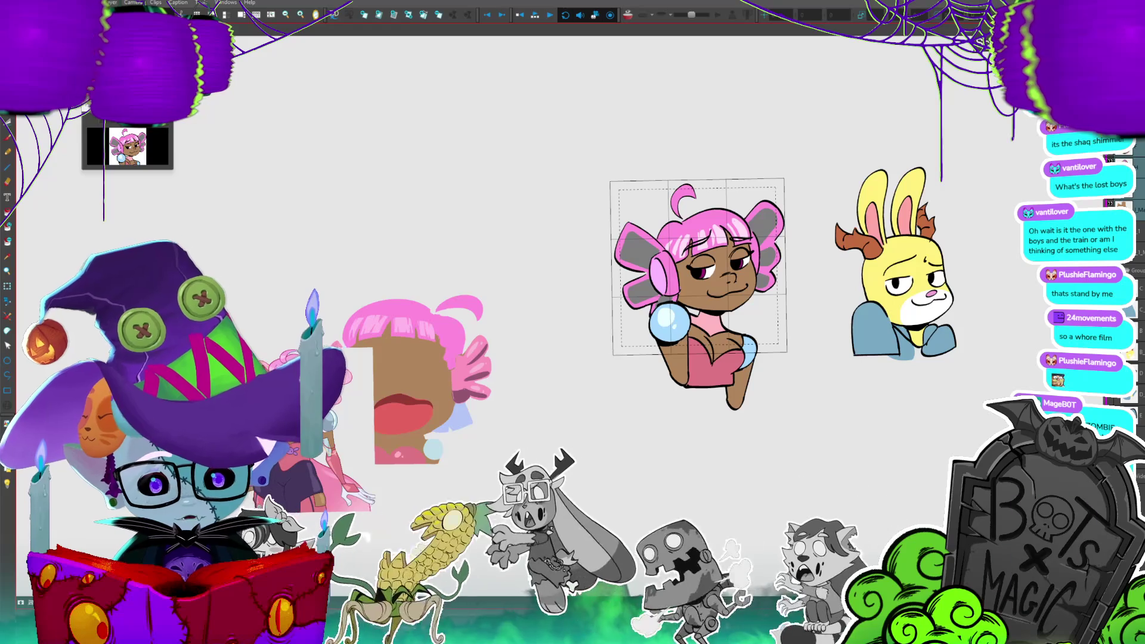
{"action": "left_click", "coordinate": [733, 351]}
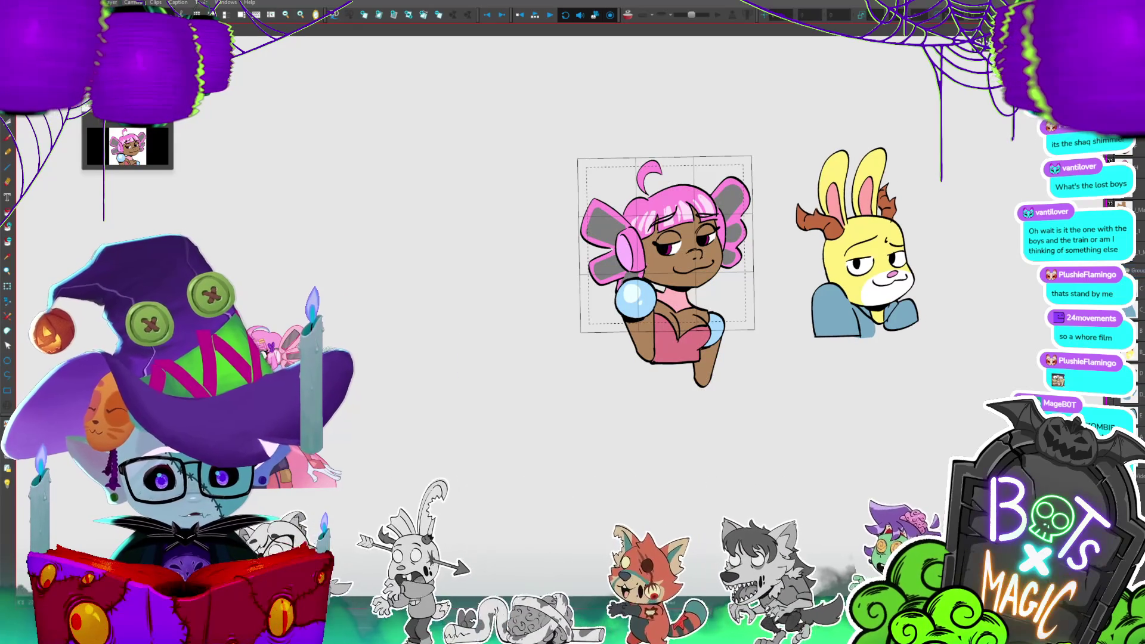
{"action": "left_click", "coordinate": [632, 292]}
{"action": "left_click_drag", "start_coordinate": [649, 310], "coordinate": [670, 319]}
{"action": "key", "text": "Escape"}
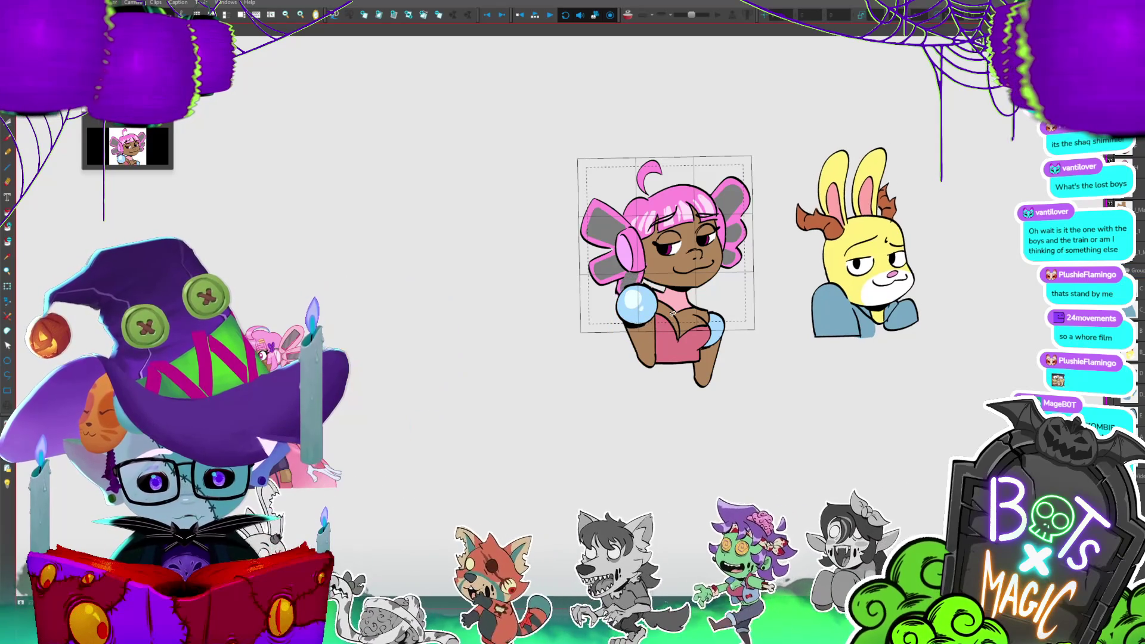
{"action": "left_click", "coordinate": [720, 327]}
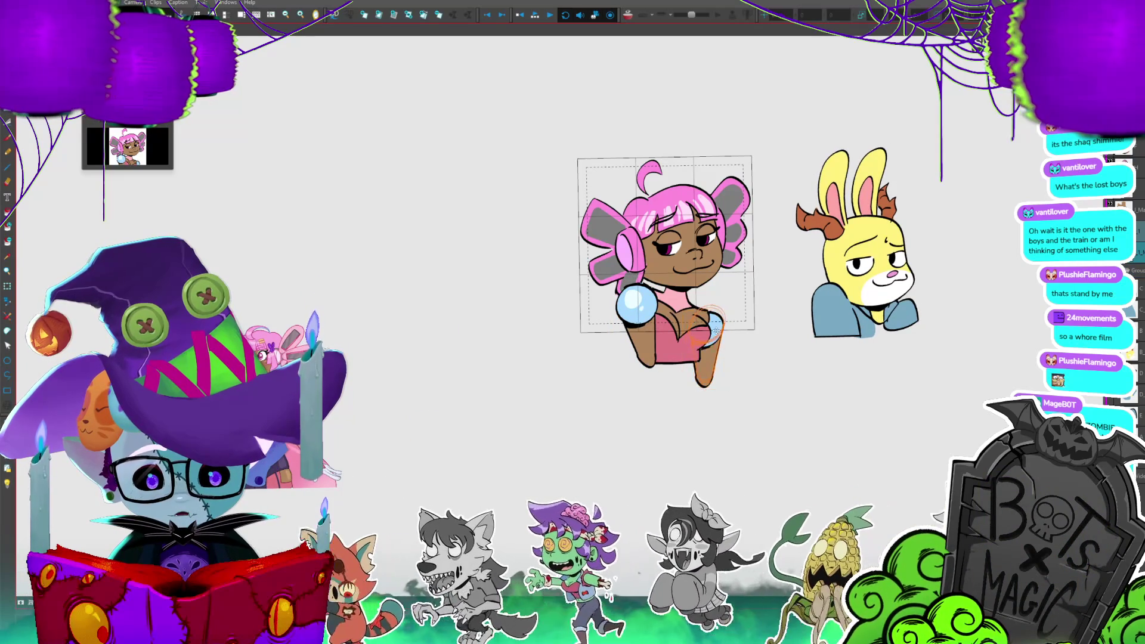
{"action": "key", "text": "Right"}
{"action": "key", "text": "Left"}
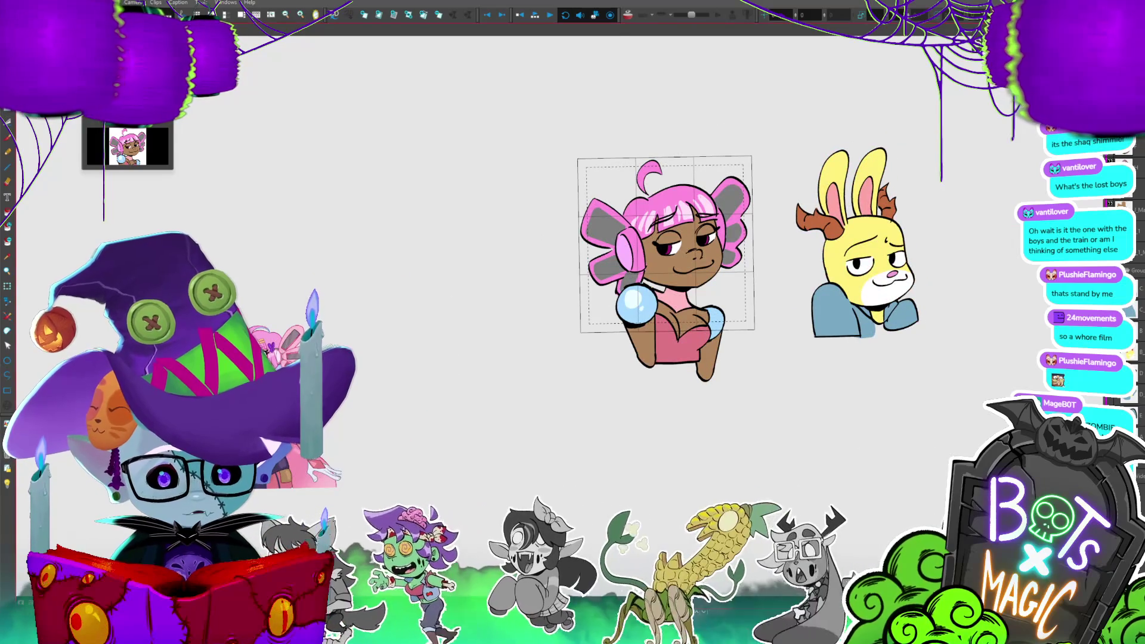
{"action": "left_click", "coordinate": [666, 316]}
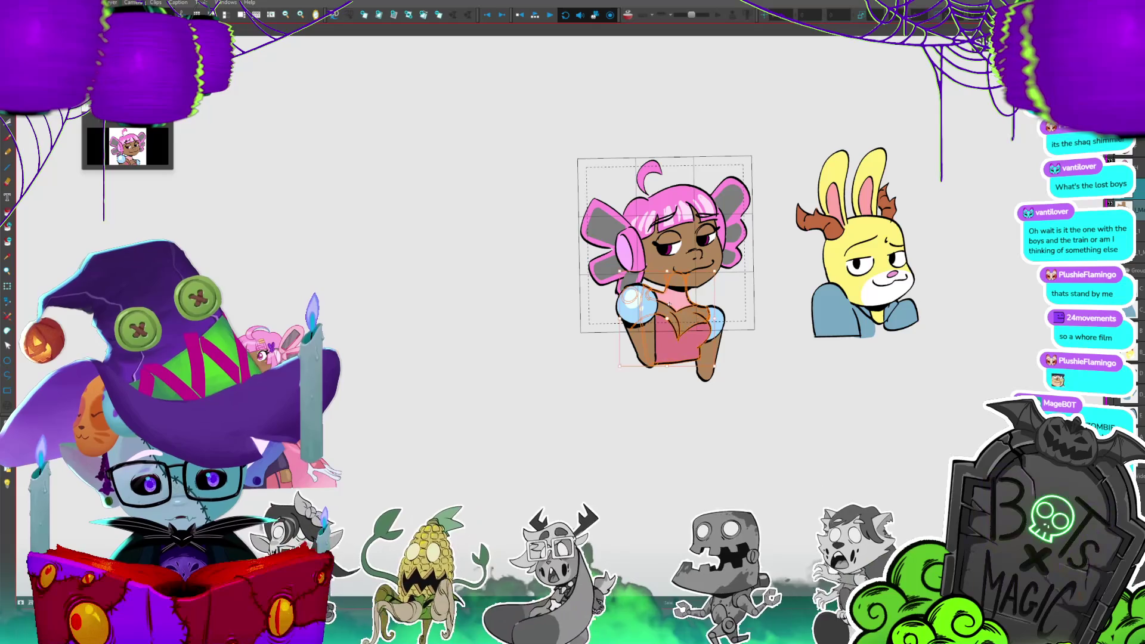
{"action": "left_click", "coordinate": [604, 380]}
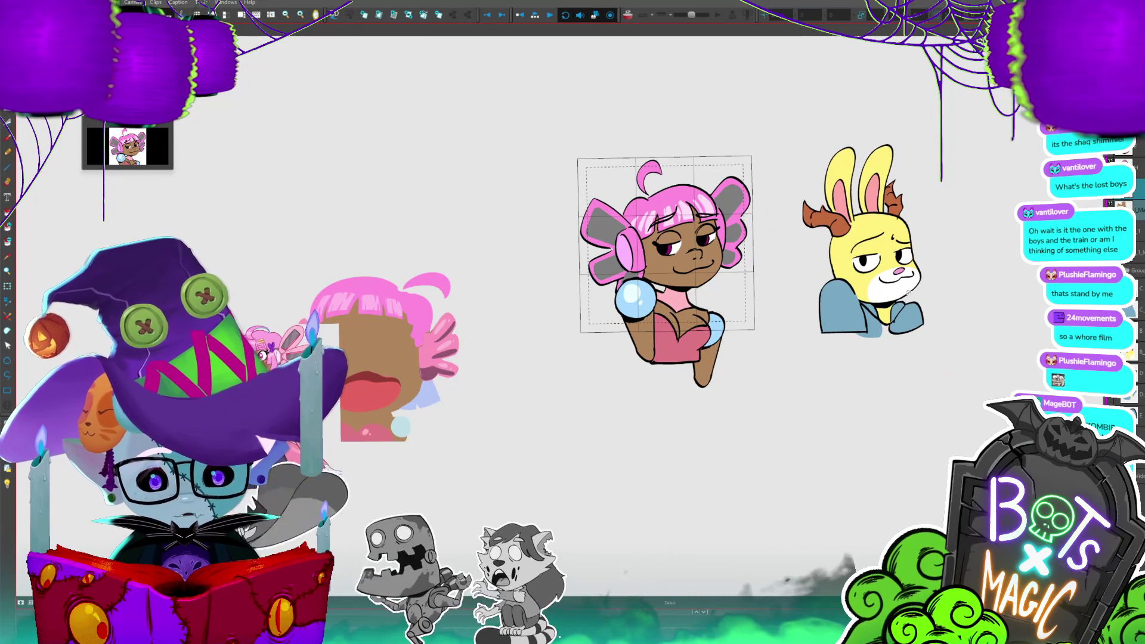
{"action": "left_click", "coordinate": [904, 278]}
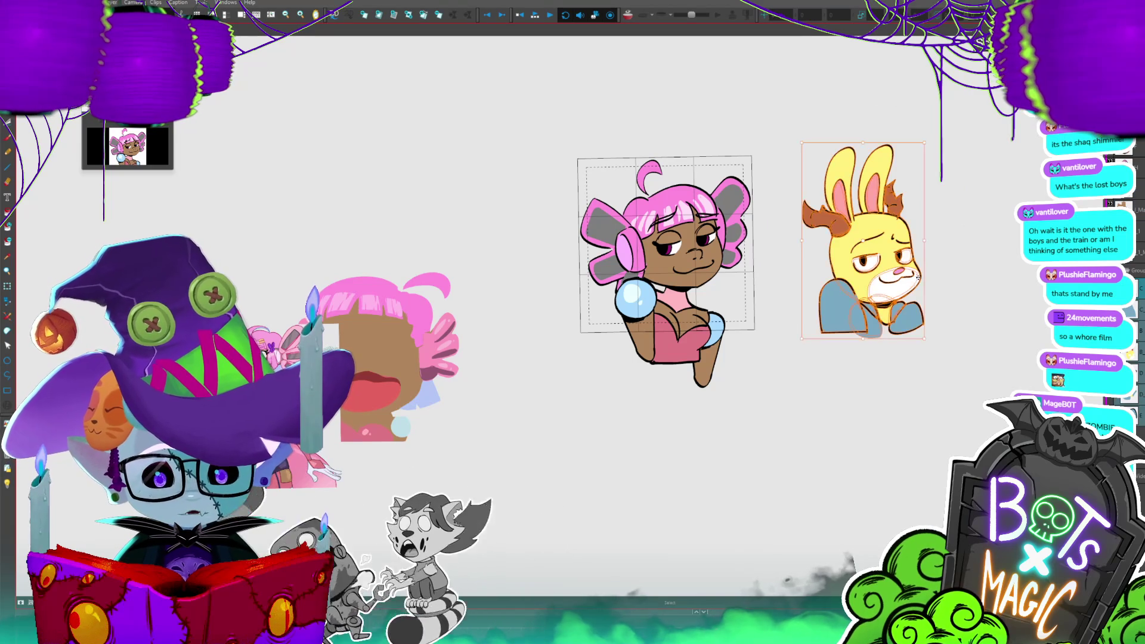
- Nudge the bunny slightly right, then flip between frames to compare the girl
{"action": "mouse_move", "coordinate": [905, 277]}
{"action": "left_mouse_down"}
{"action": "mouse_move", "coordinate": [918, 284]}
{"action": "mouse_move", "coordinate": [906, 292]}
{"action": "left_mouse_up"}
{"action": "key", "text": "Return"}
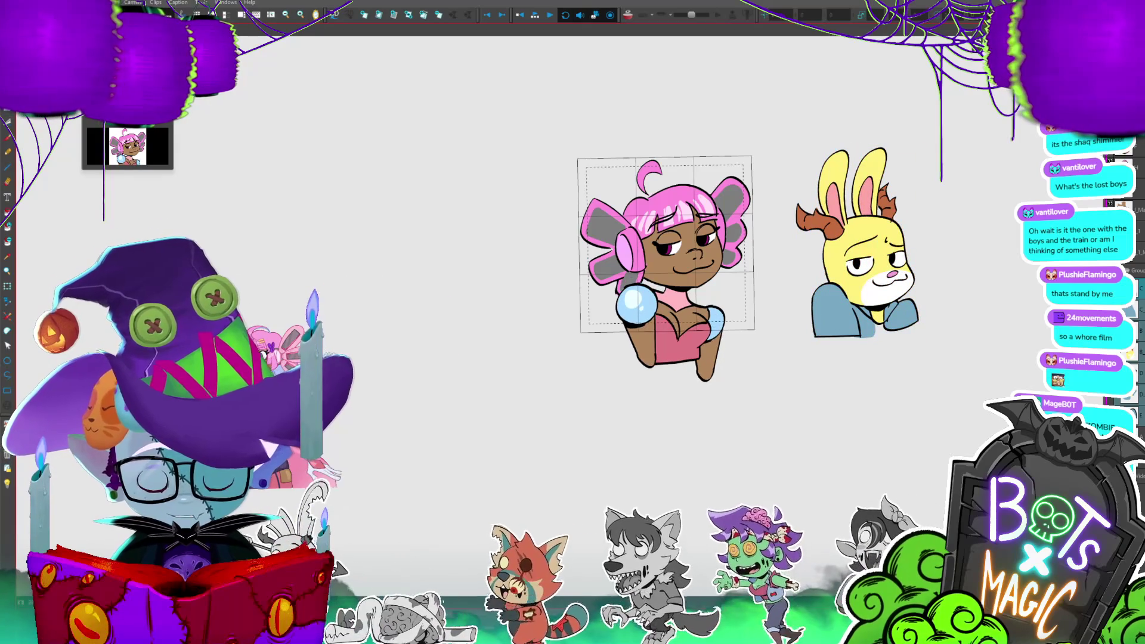
{"action": "key", "text": "Delete"}
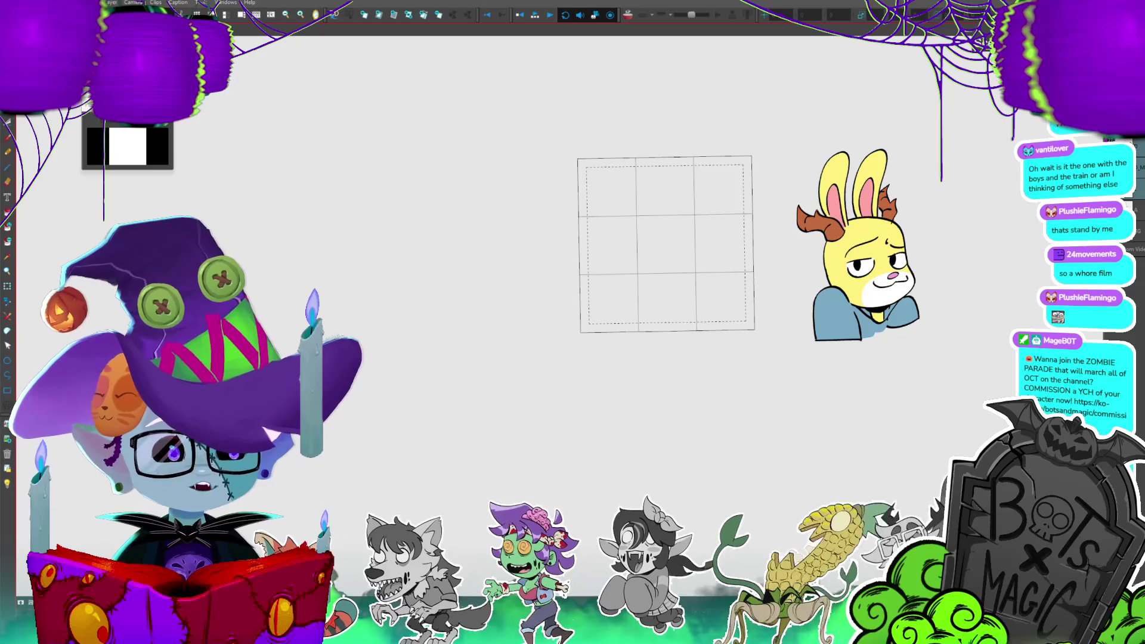
{"action": "key", "text": "ctrl+z"}
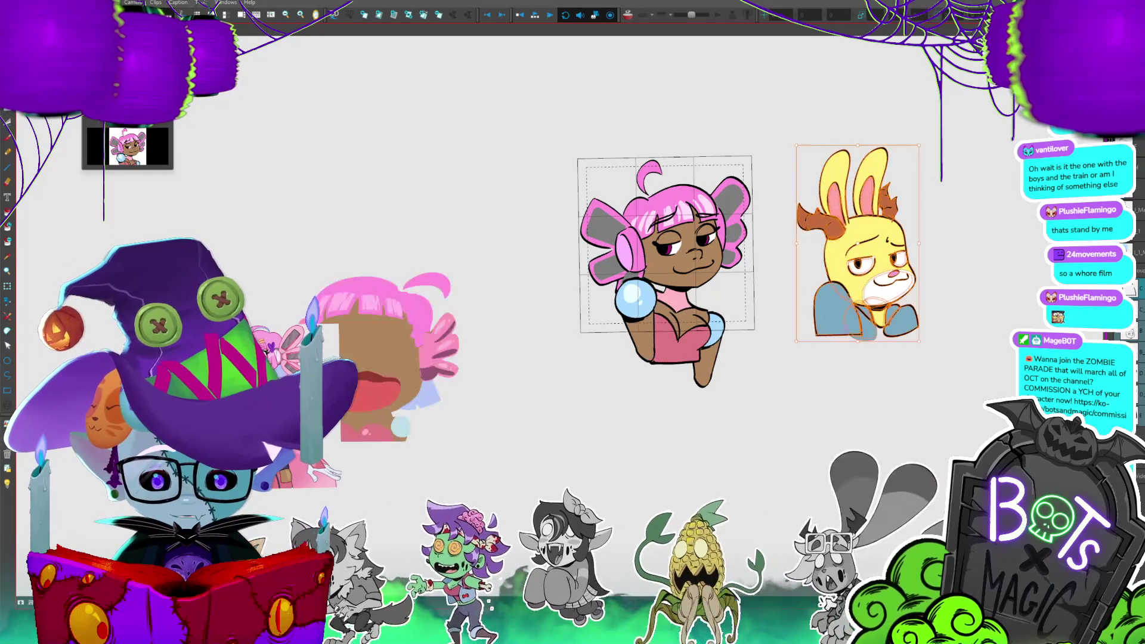
{"action": "key", "text": "Delete"}
{"action": "key", "text": "ctrl+z"}
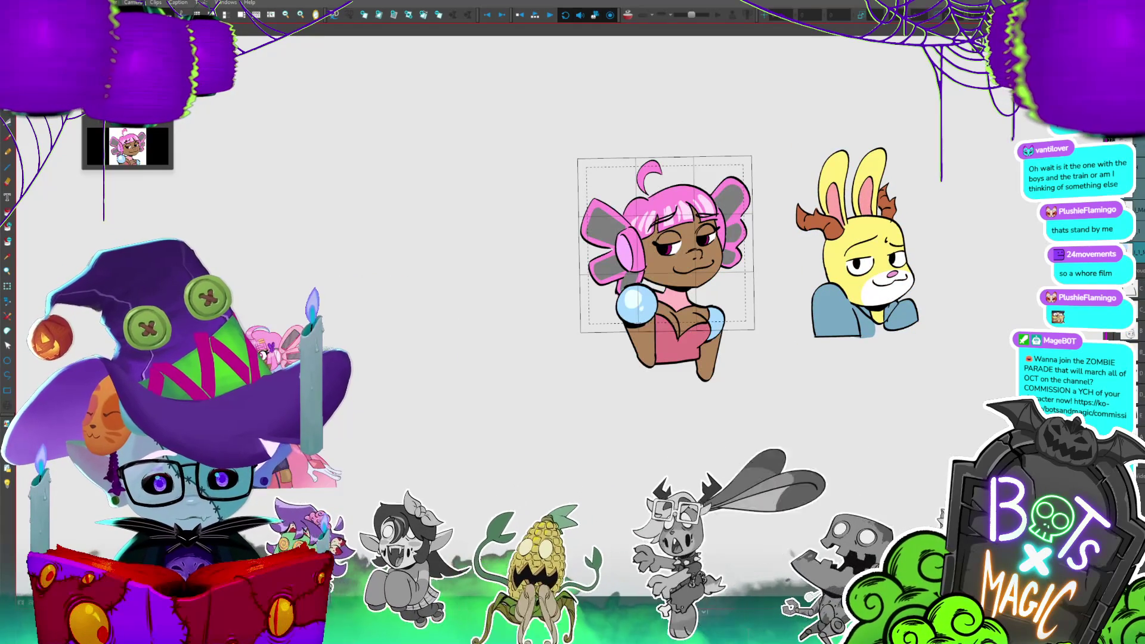
{"action": "key", "text": "Delete"}
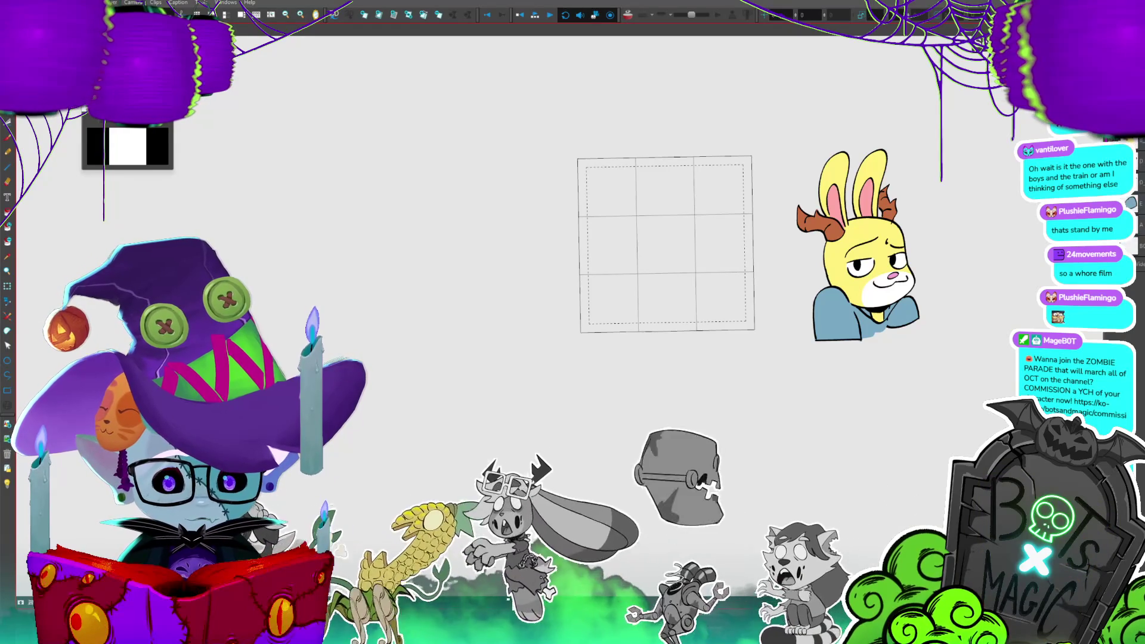
{"action": "key", "text": "ctrl+z"}
{"action": "key", "text": "ctrl+z"}
{"action": "key", "text": "ctrl+y"}
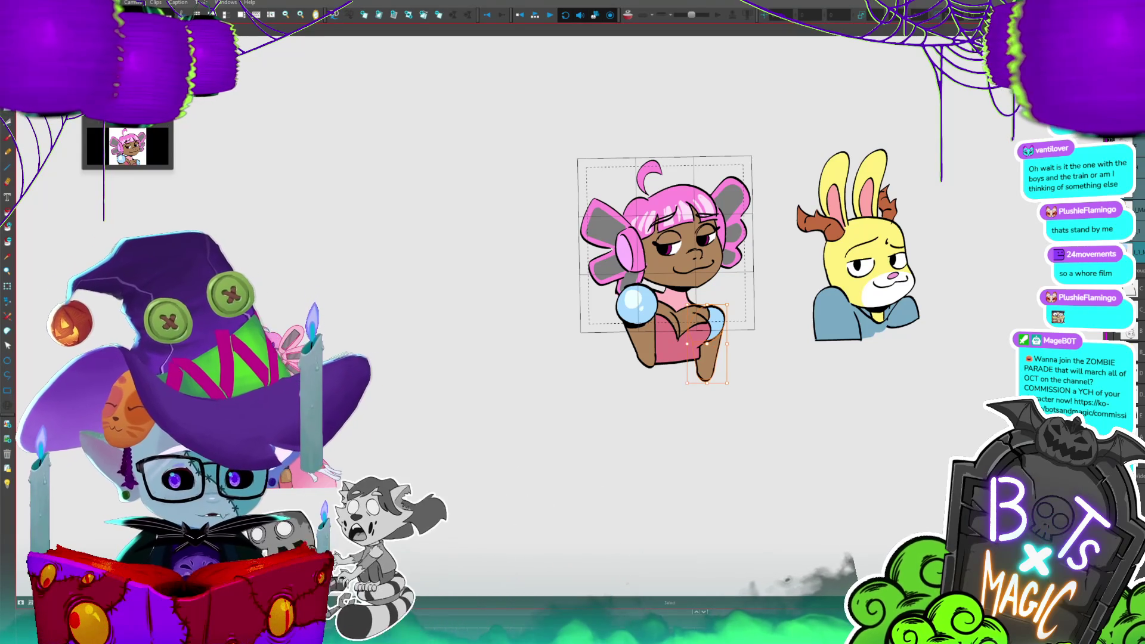
- Move the girl's arm and glass orb slightly down and tilt them a little
{"action": "left_click", "coordinate": [911, 496]}
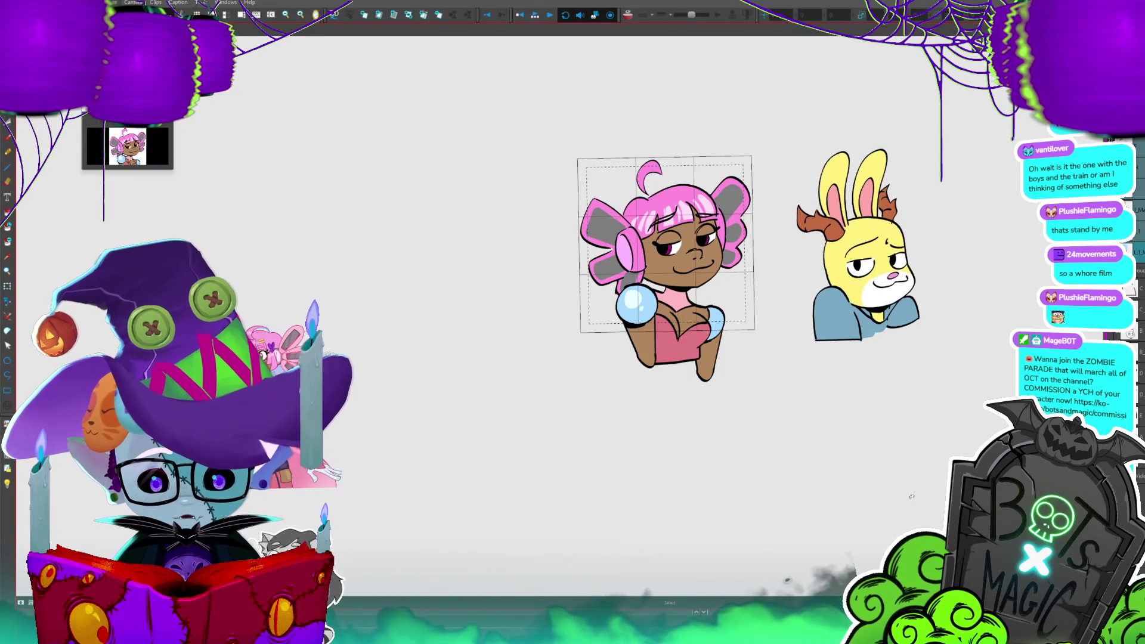
{"action": "left_click", "coordinate": [641, 311]}
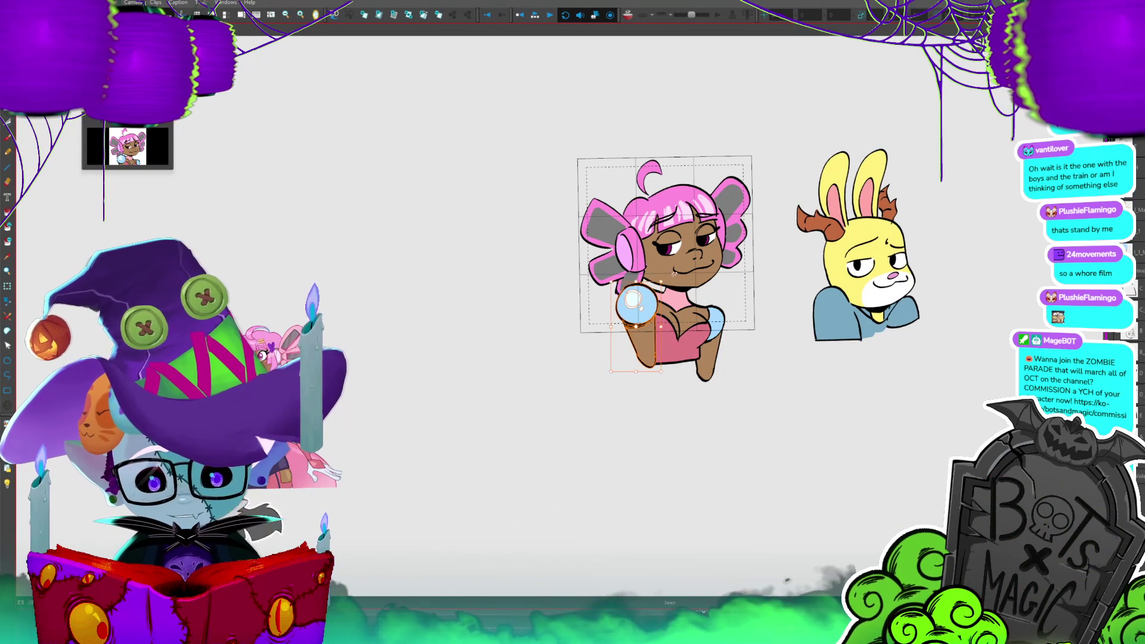
{"action": "left_click_drag", "start_coordinate": [648, 304], "coordinate": [618, 297]}
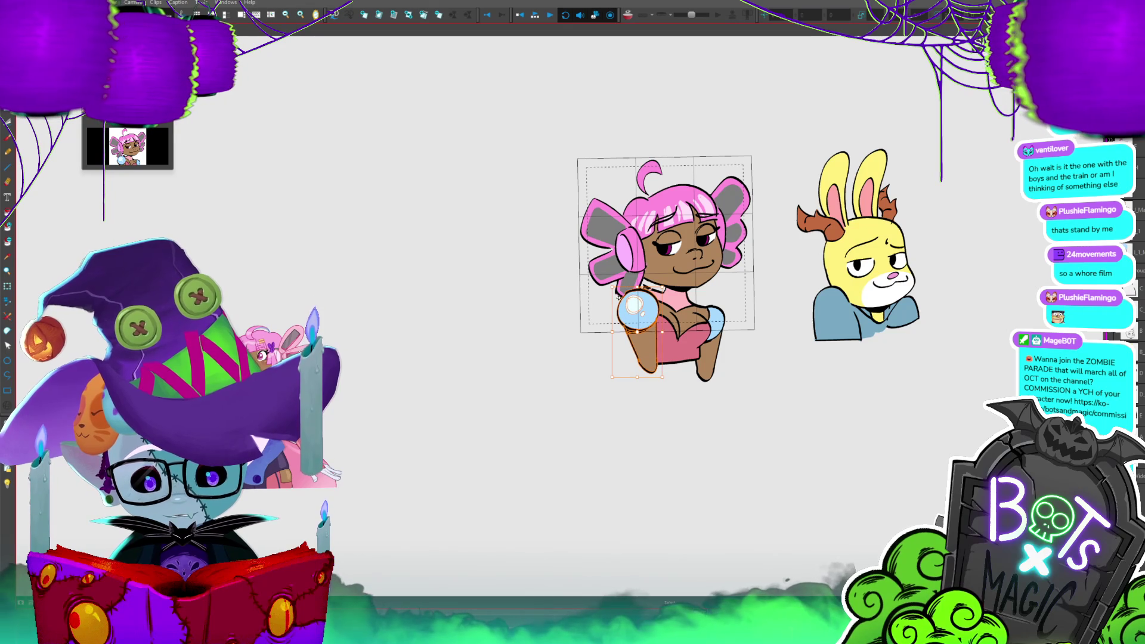
{"action": "left_click_drag", "start_coordinate": [630, 287], "coordinate": [632, 273]}
{"action": "key", "text": "Return"}
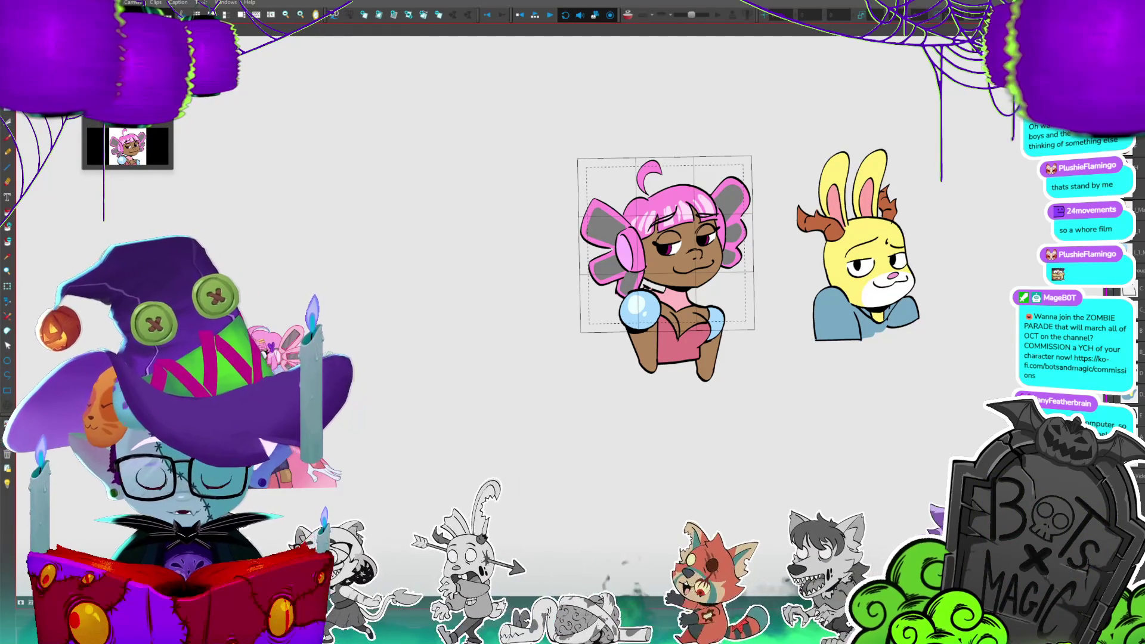
- Reshape the girl's arm and hand line, select the chest strokes, and play back
{"action": "left_click", "coordinate": [718, 311]}
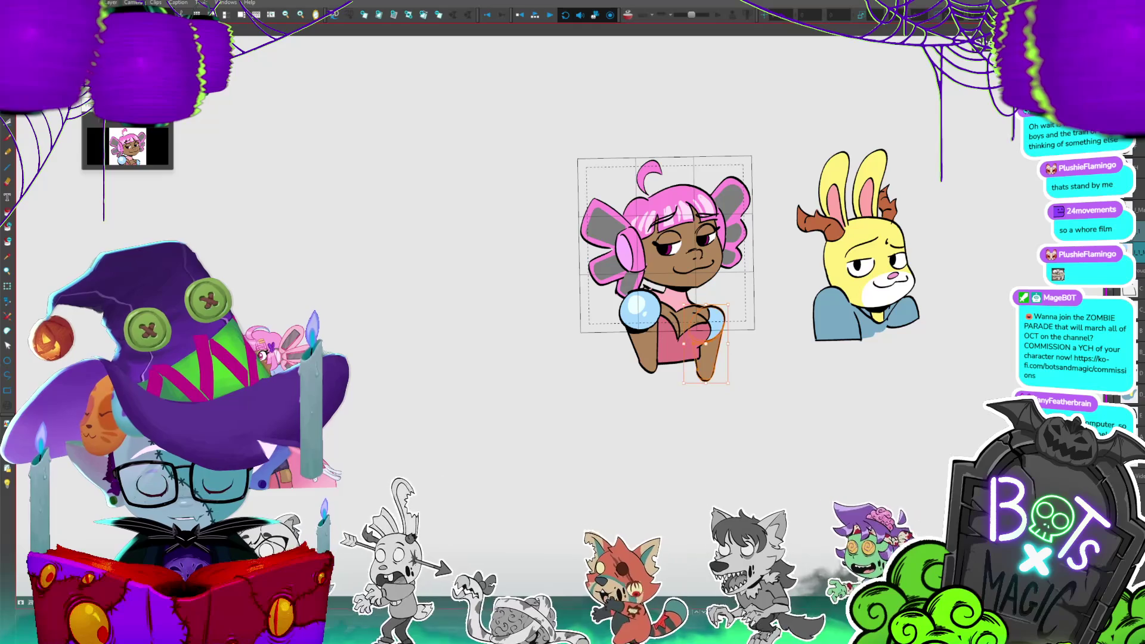
{"action": "left_click", "coordinate": [729, 308]}
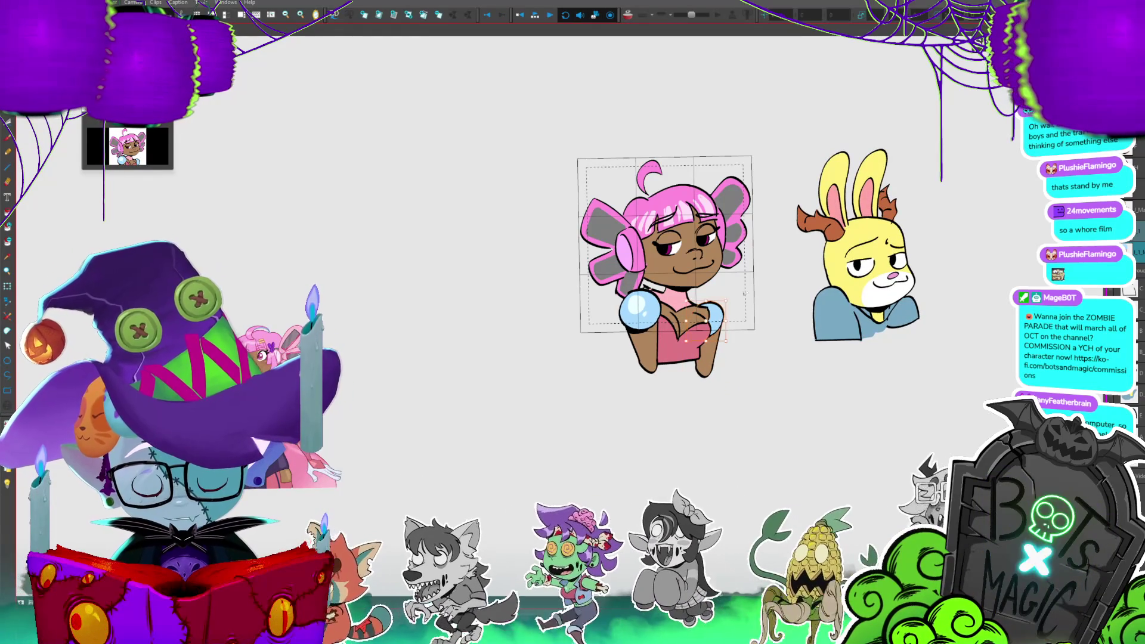
{"action": "left_click", "coordinate": [720, 318]}
{"action": "left_click_drag", "start_coordinate": [727, 302], "coordinate": [727, 292]}
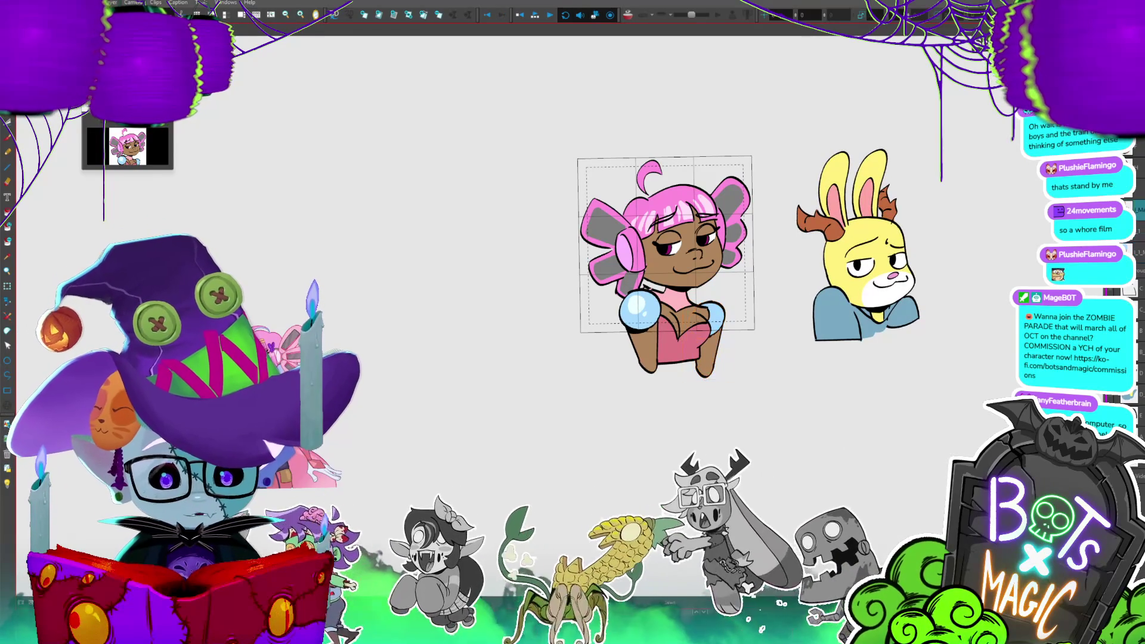
{"action": "left_click", "coordinate": [671, 316]}
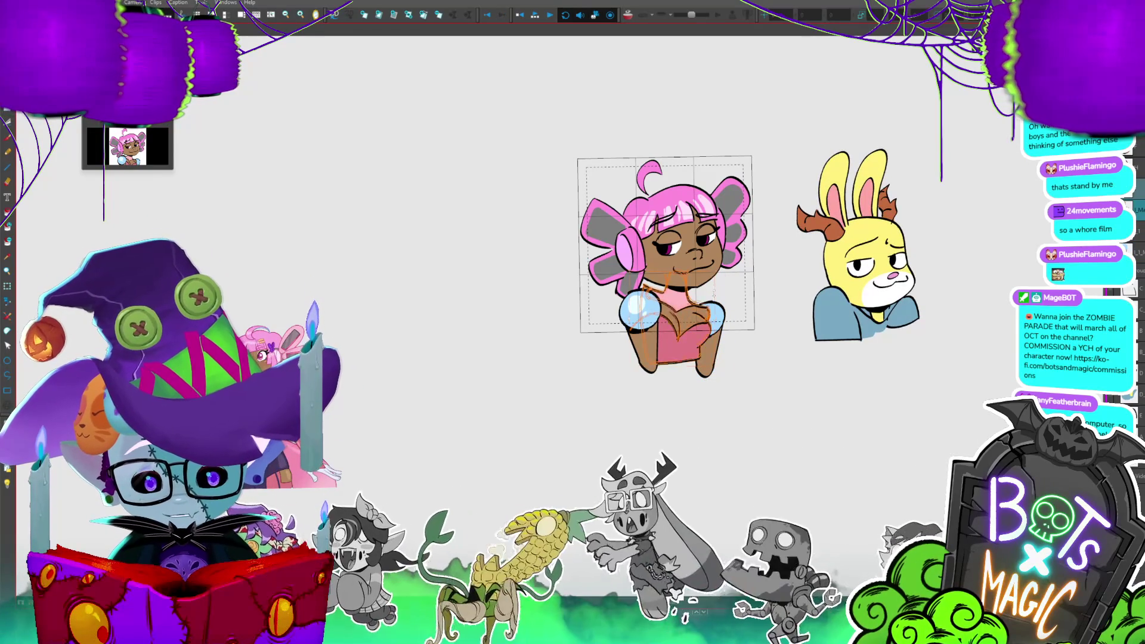
{"action": "left_click", "coordinate": [686, 298]}
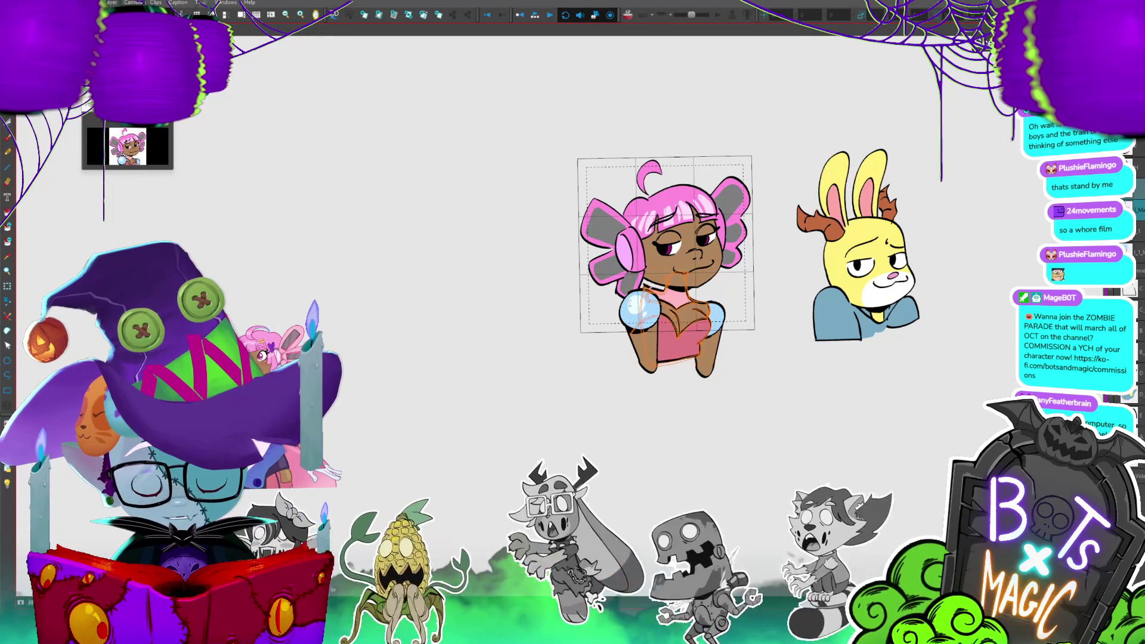
{"action": "left_click_drag", "start_coordinate": [631, 366], "coordinate": [718, 276]}
{"action": "key", "text": "Return"}
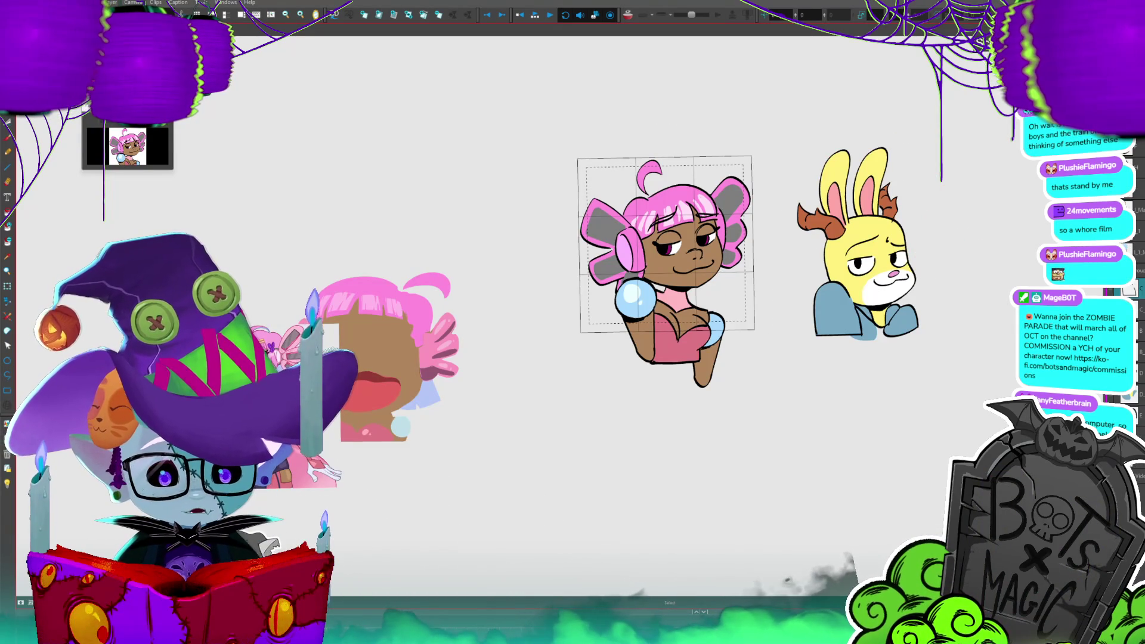
- Shift the arm and orb once more, compare frames, then bring Discord forward
{"action": "left_click", "coordinate": [660, 288]}
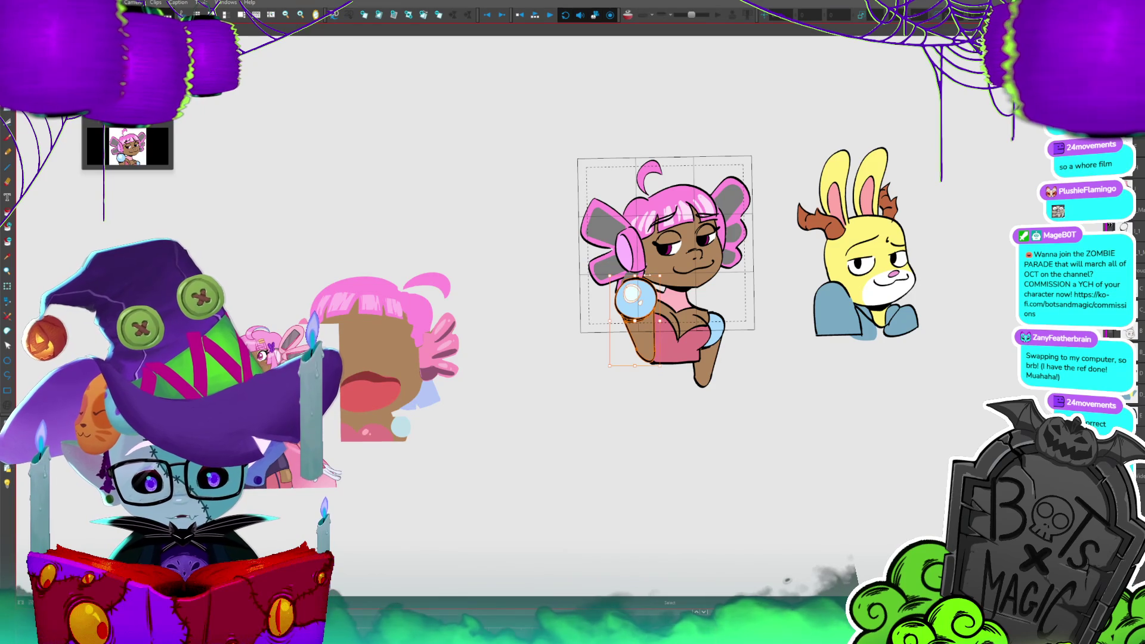
{"action": "left_click_drag", "start_coordinate": [647, 275], "coordinate": [655, 247]}
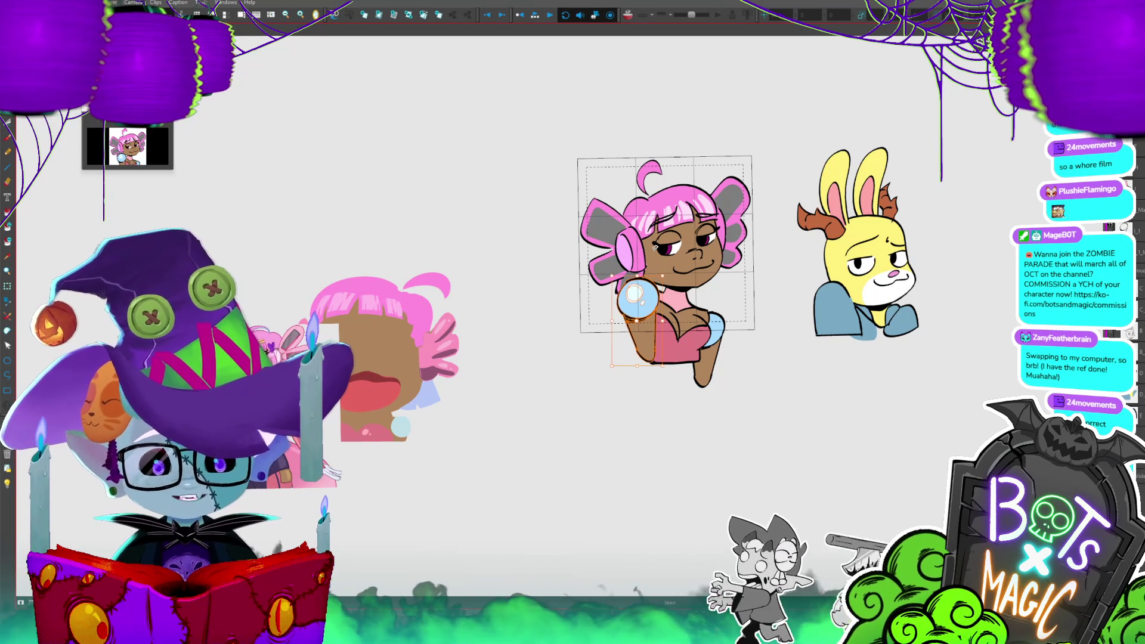
{"action": "key", "text": "period"}
{"action": "key", "text": "comma"}
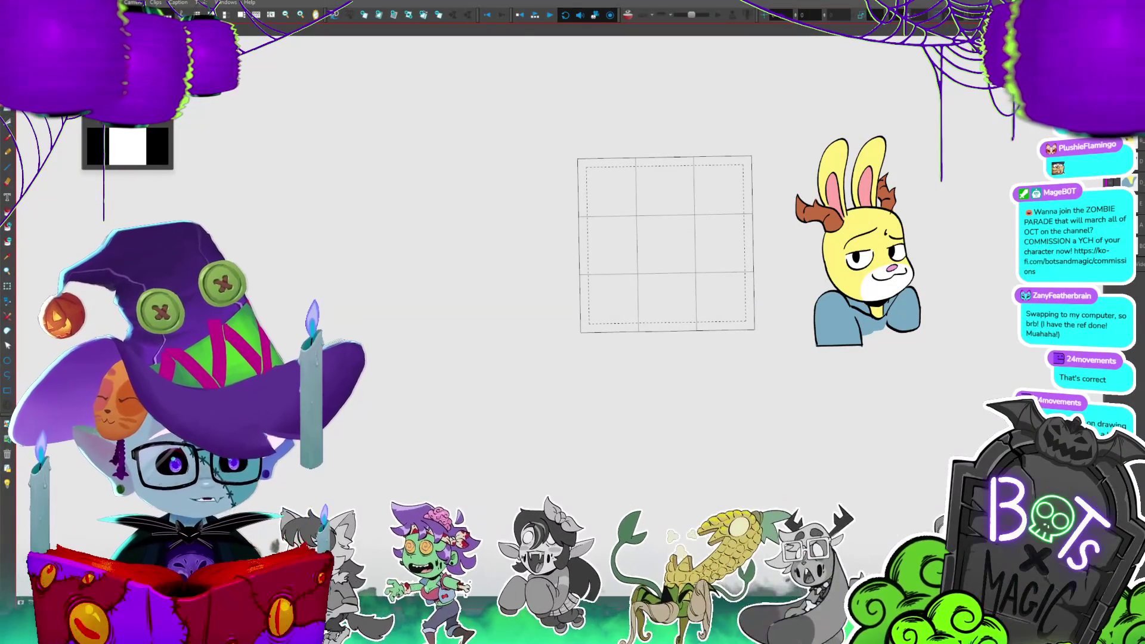
{"action": "key", "text": "ctrl+v"}
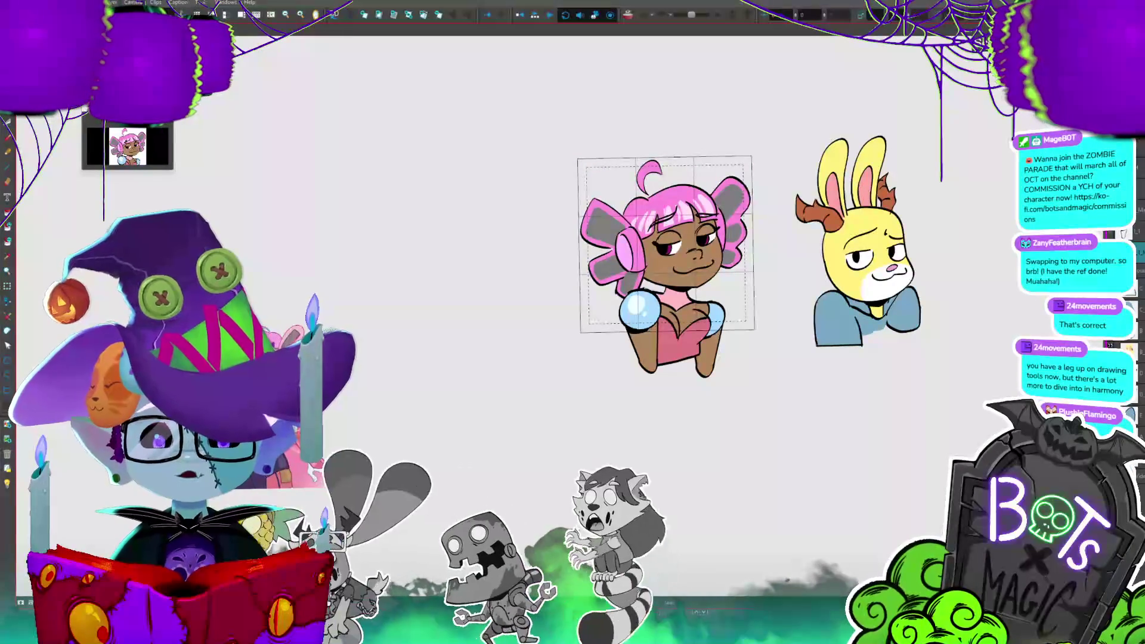
{"action": "key", "text": "alt+Tab"}
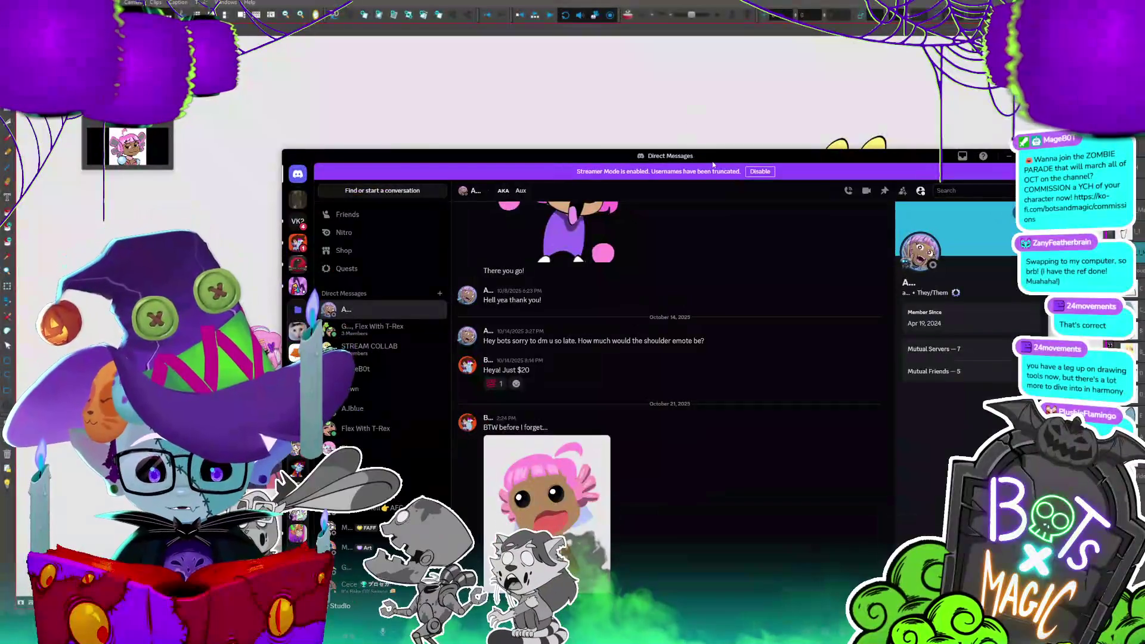
- Switch from the Discord chat back to the Storyboard Pro canvas
{"action": "key", "text": "alt+Tab"}
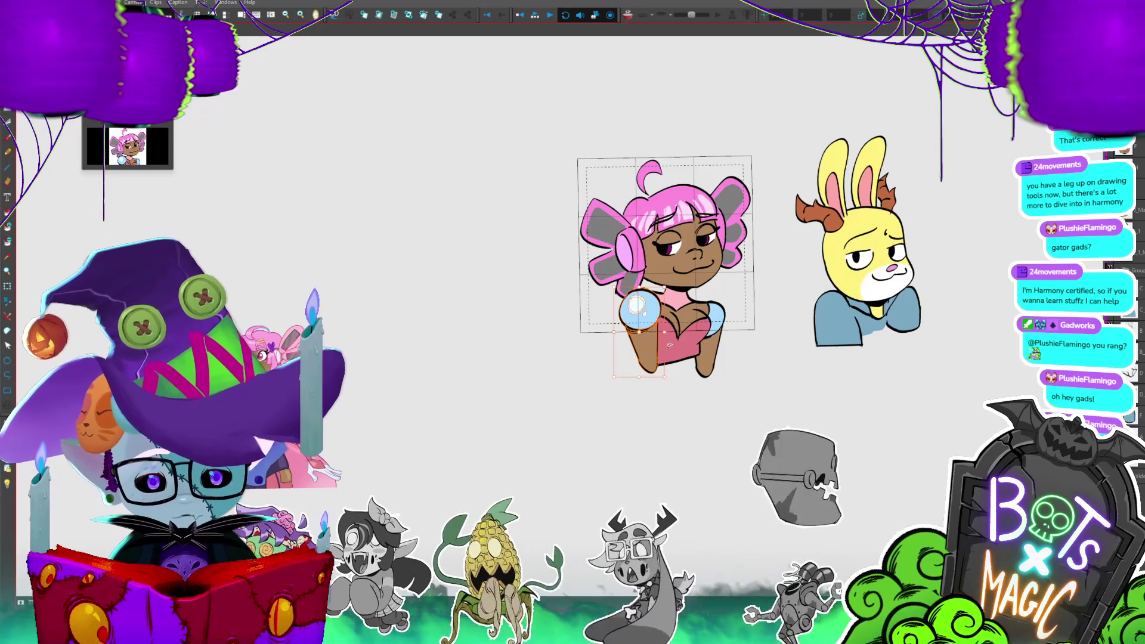
- Select the girl's right arm and raise it slightly in this frame
{"action": "left_click", "coordinate": [629, 331]}
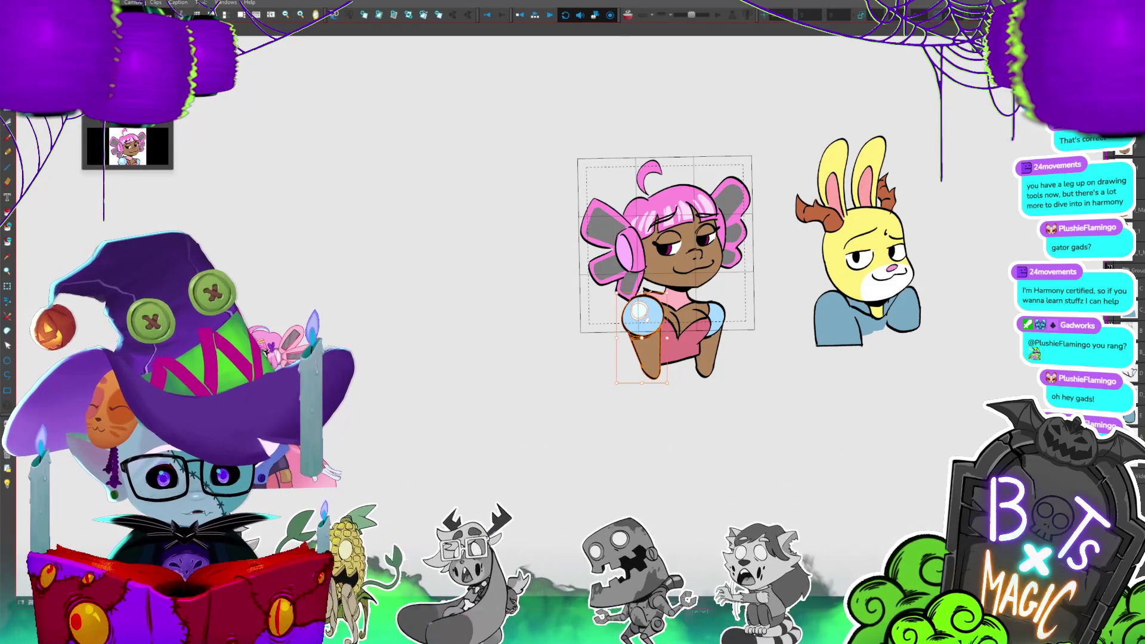
{"action": "key", "text": "Escape"}
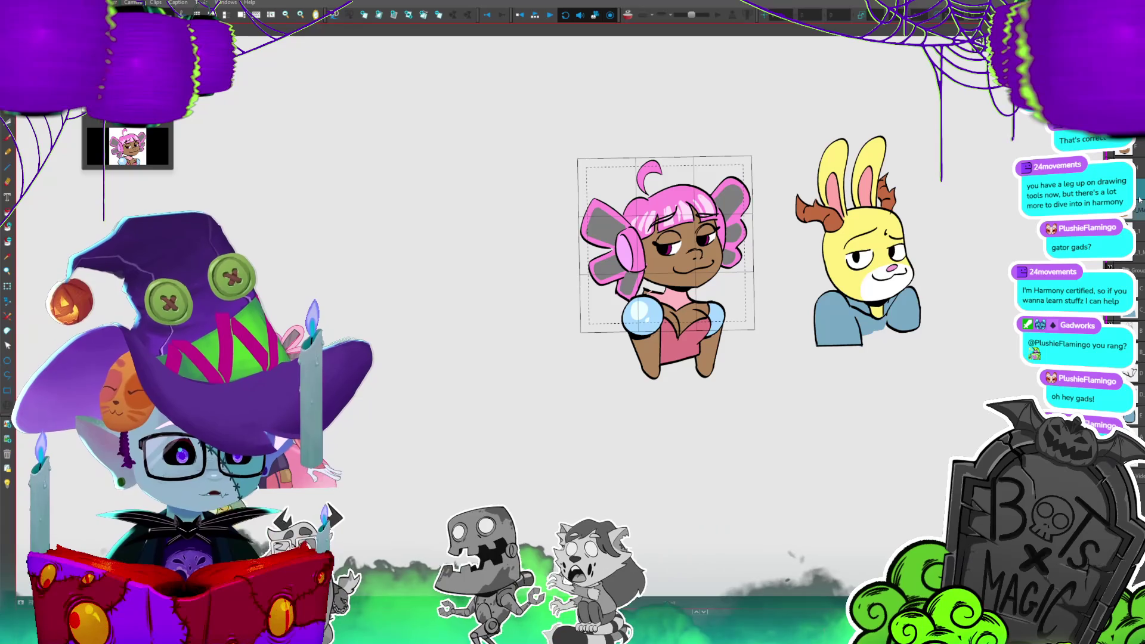
{"action": "left_click", "coordinate": [642, 311]}
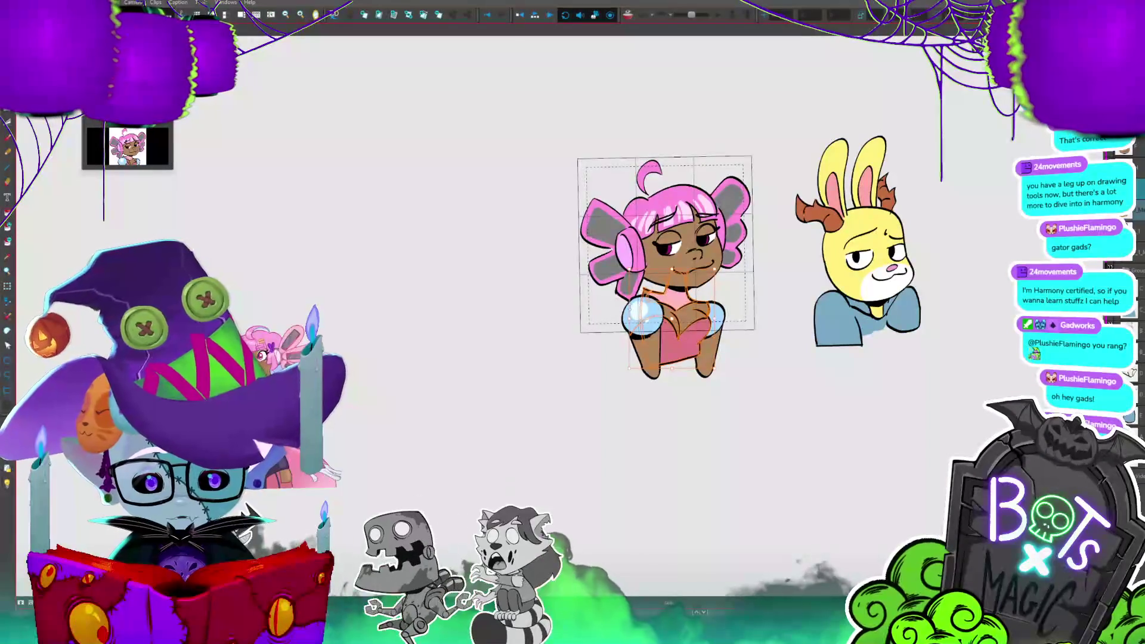
{"action": "key", "text": "Return"}
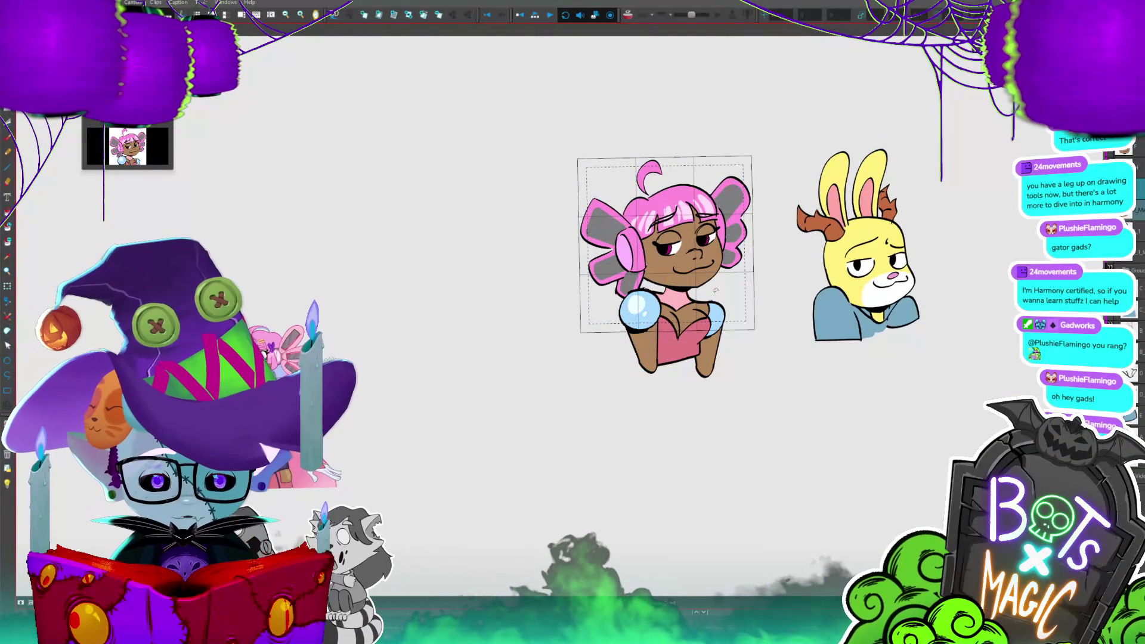
{"action": "left_click", "coordinate": [714, 292]}
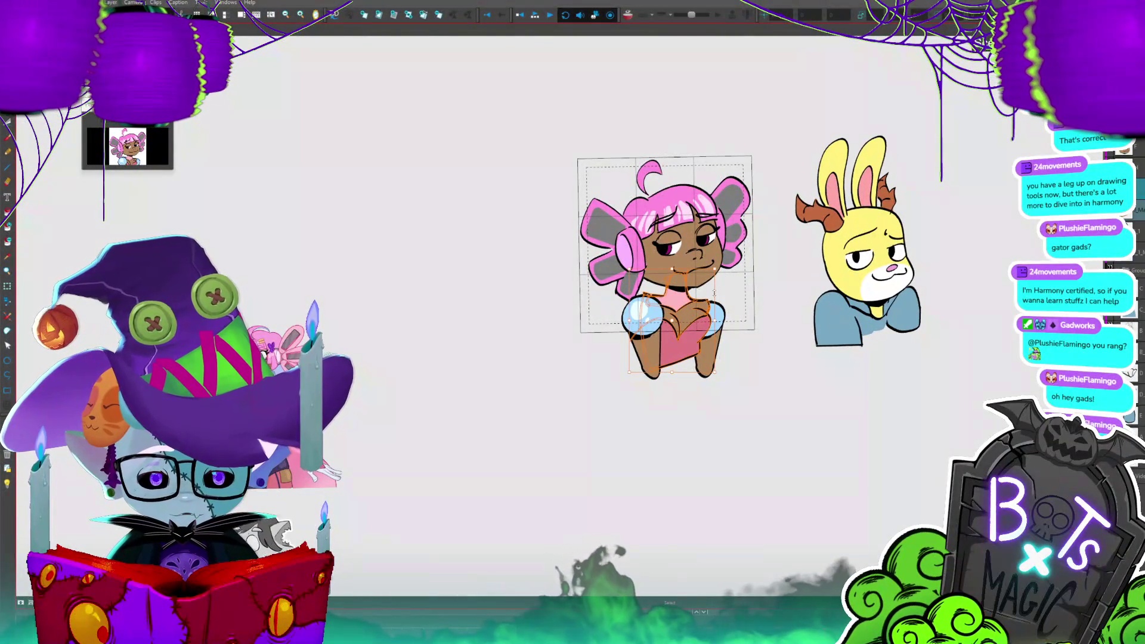
{"action": "left_click", "coordinate": [724, 325]}
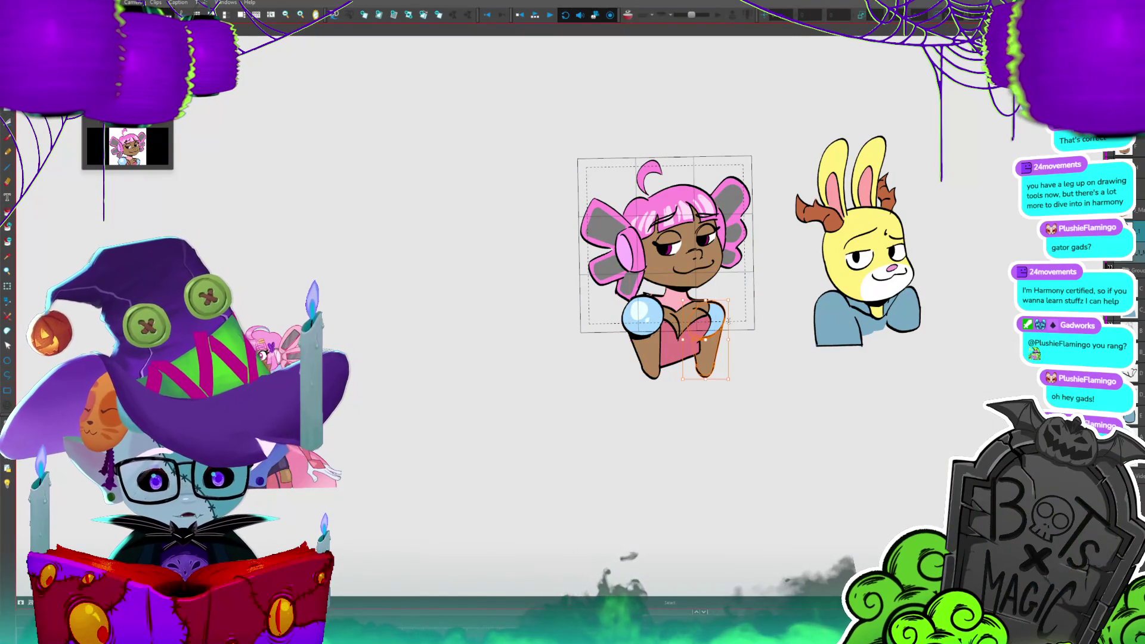
{"action": "left_click_drag", "start_coordinate": [719, 335], "coordinate": [721, 316]}
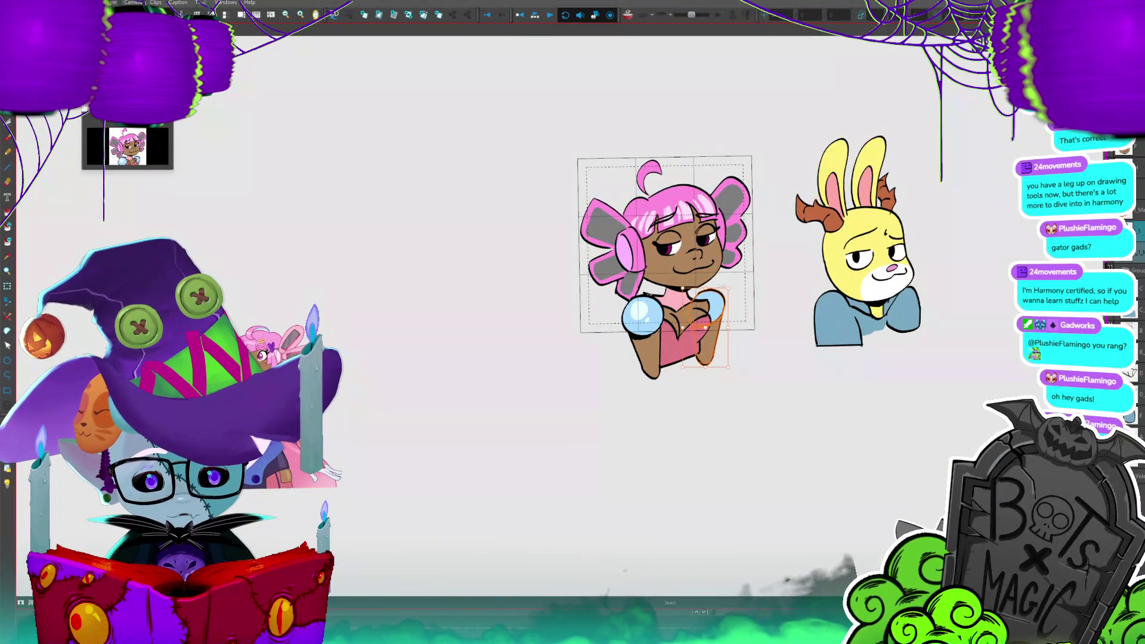
- Flip back and forth through the frames to preview the arm motion, ending with onion skin on
{"action": "key", "text": "period"}
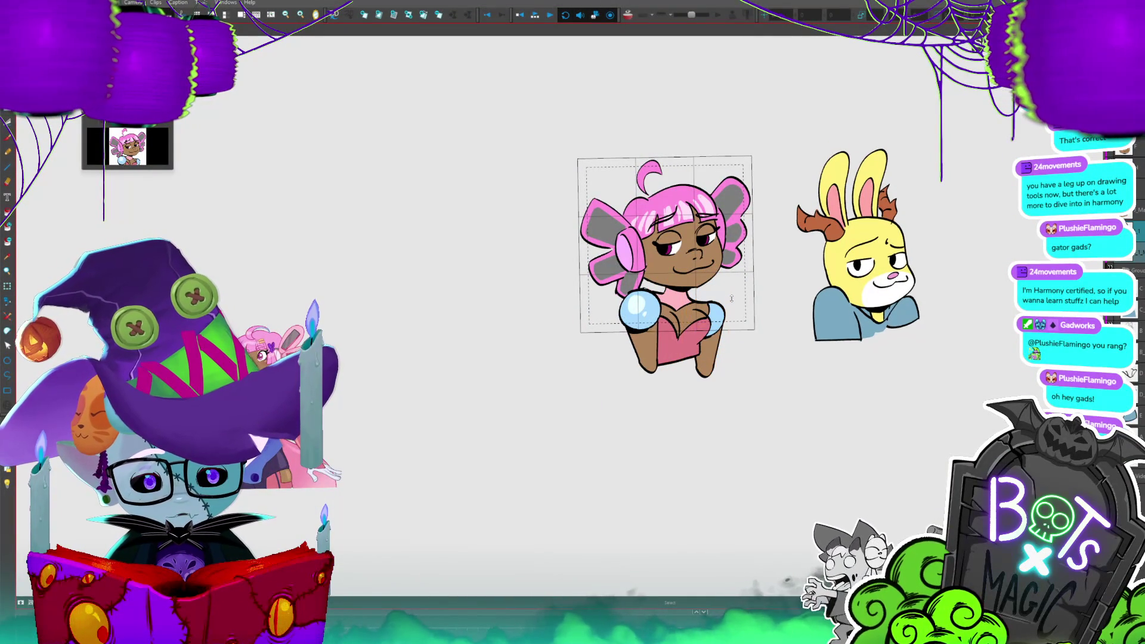
{"action": "key", "text": "comma"}
{"action": "key", "text": "period"}
{"action": "key", "text": "comma"}
{"action": "key", "text": "period"}
{"action": "key", "text": "comma"}
{"action": "key", "text": "period"}
{"action": "key", "text": "comma"}
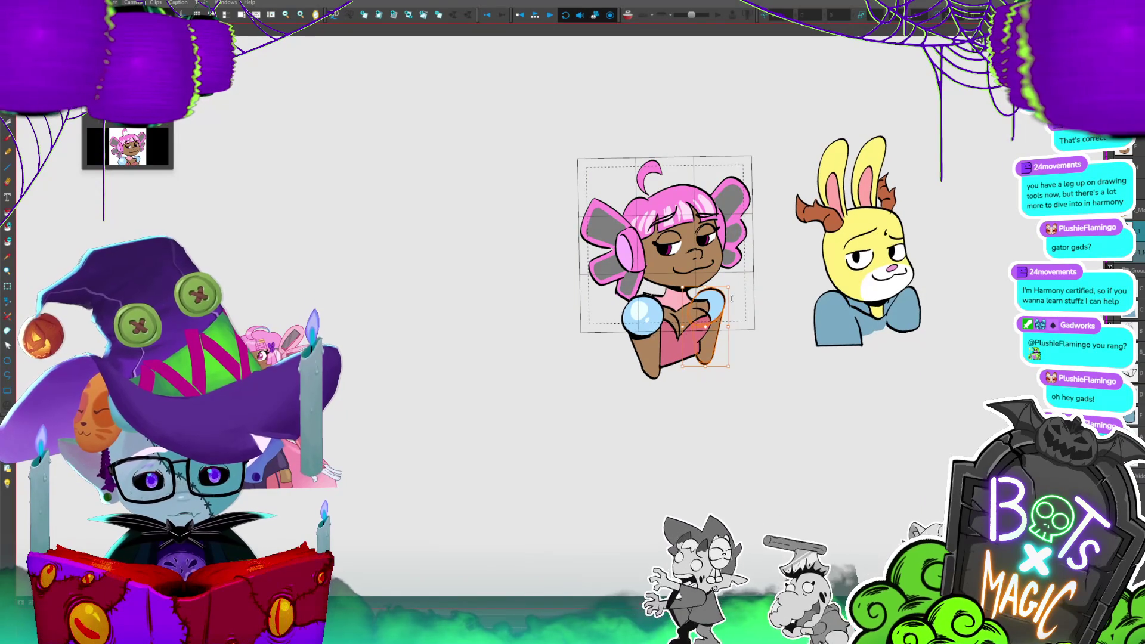
{"action": "key", "text": "period"}
{"action": "key", "text": "period"}
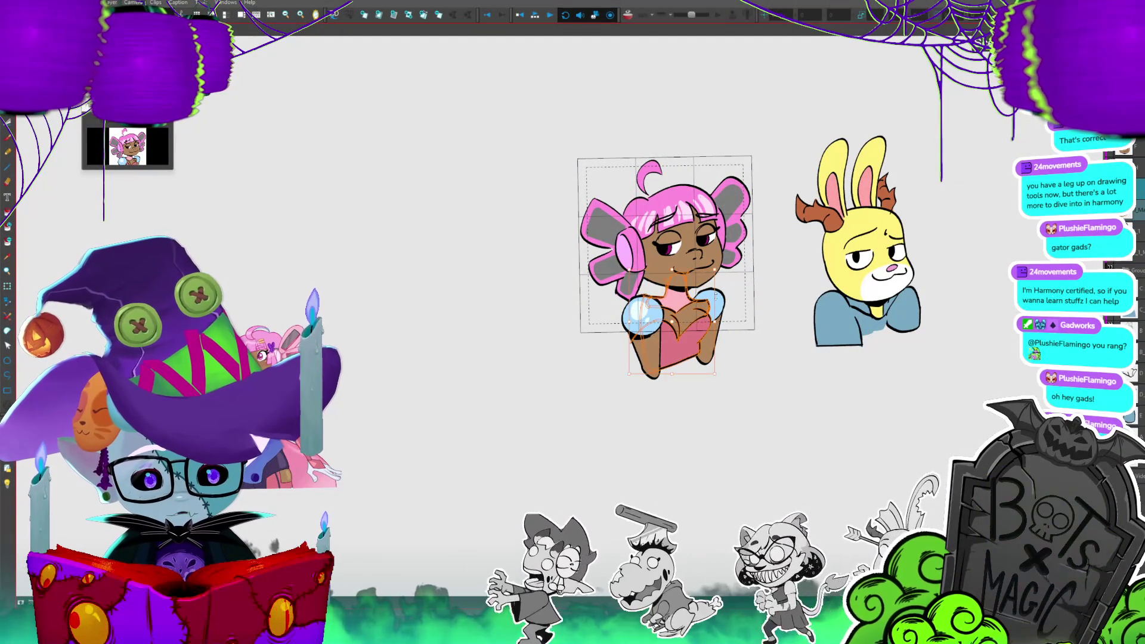
{"action": "key", "text": "period"}
{"action": "key", "text": "comma"}
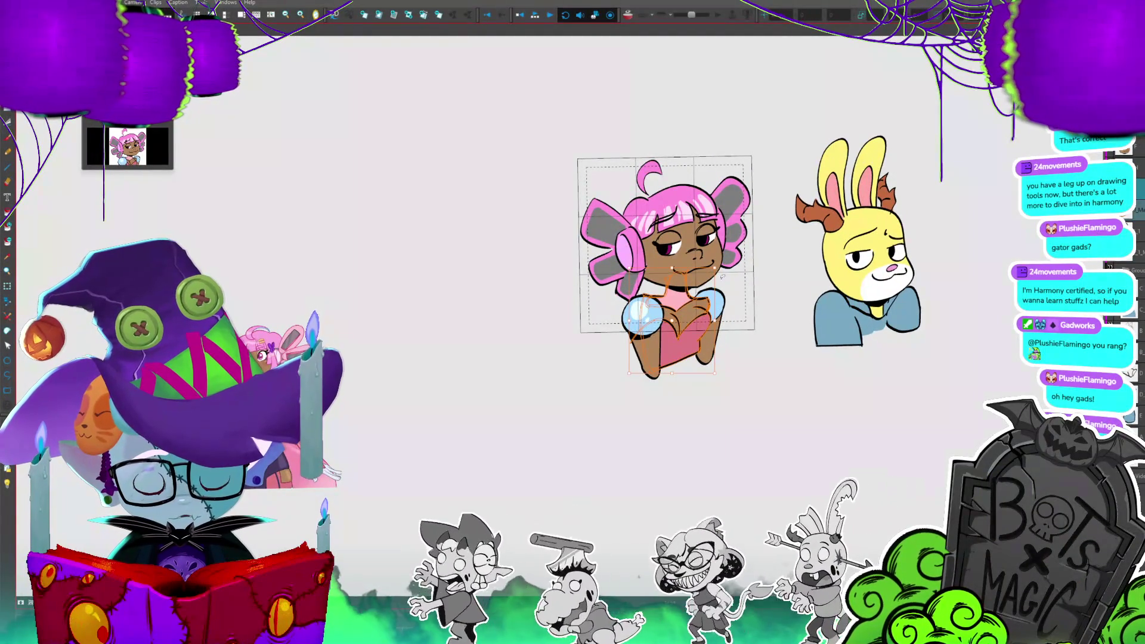
{"action": "key", "text": "period"}
{"action": "key", "text": "comma"}
{"action": "key", "text": "period"}
{"action": "key", "text": "period"}
{"action": "key", "text": "period"}
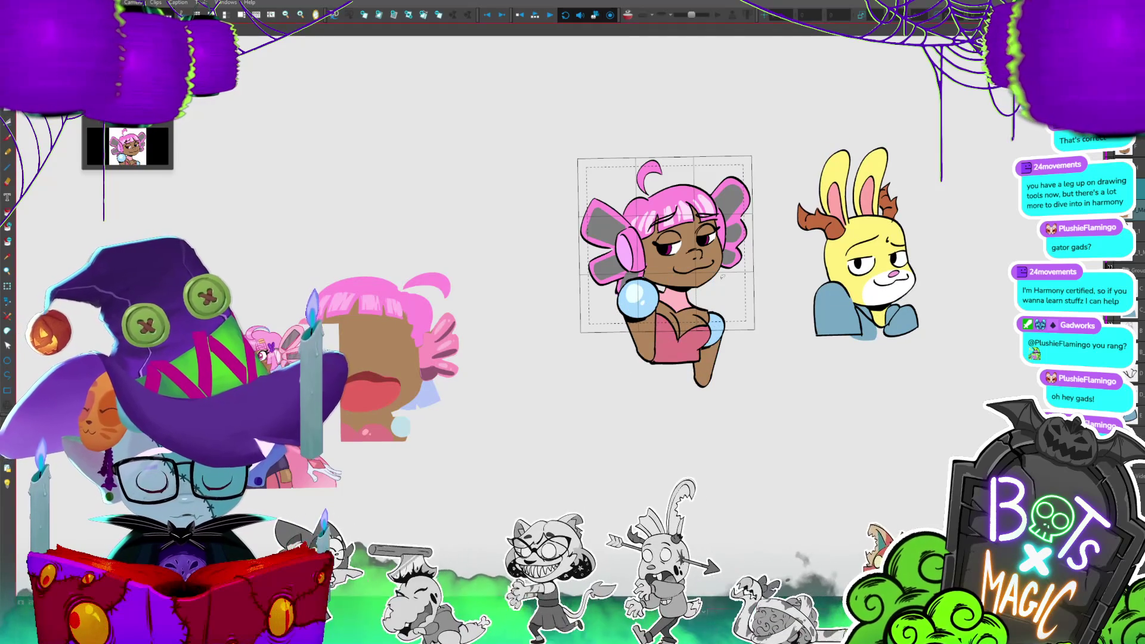
{"action": "key", "text": "period"}
{"action": "key", "text": "period"}
{"action": "key", "text": "period"}
{"action": "key", "text": "period"}
{"action": "key", "text": "period"}
{"action": "key", "text": "period"}
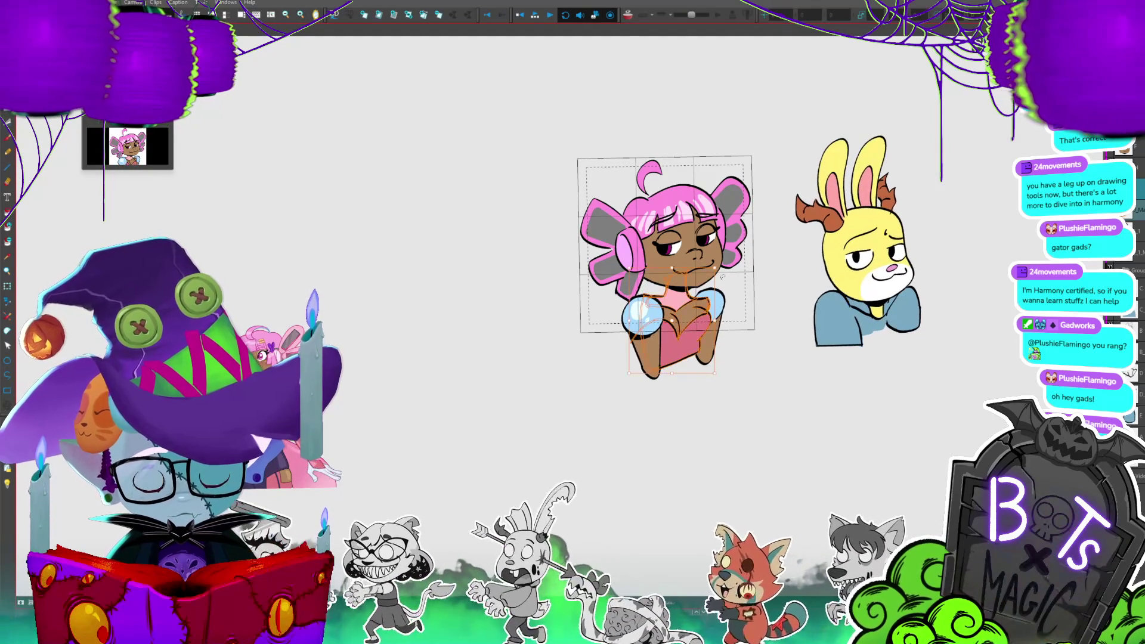
{"action": "key", "text": "period"}
{"action": "key", "text": "period"}
{"action": "key", "text": "period"}
{"action": "key", "text": "period"}
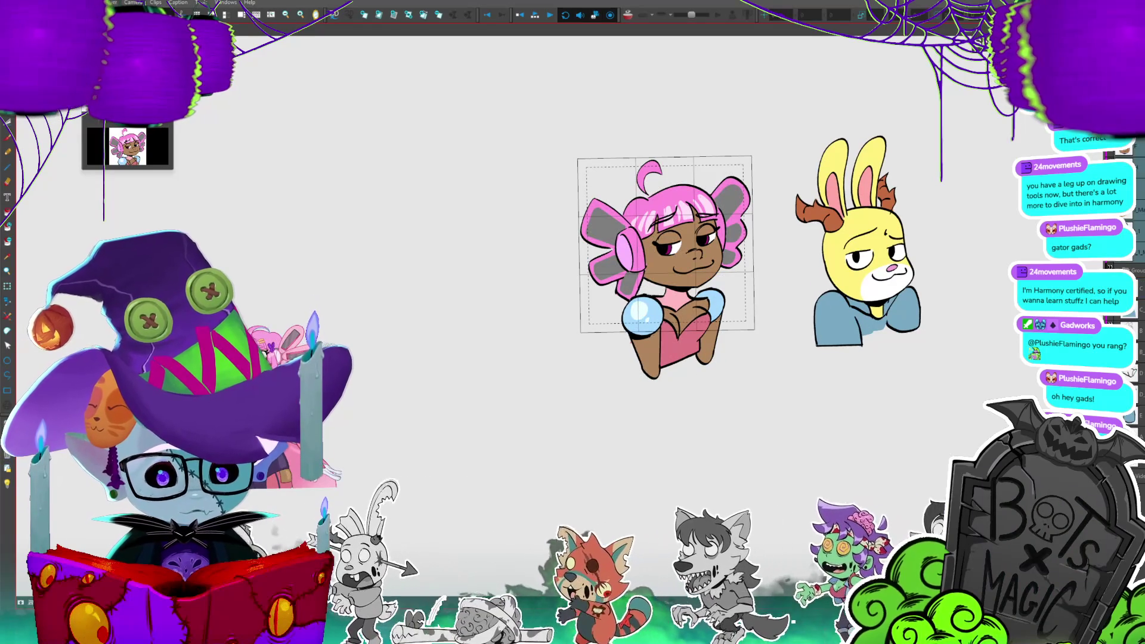
{"action": "key", "text": "period"}
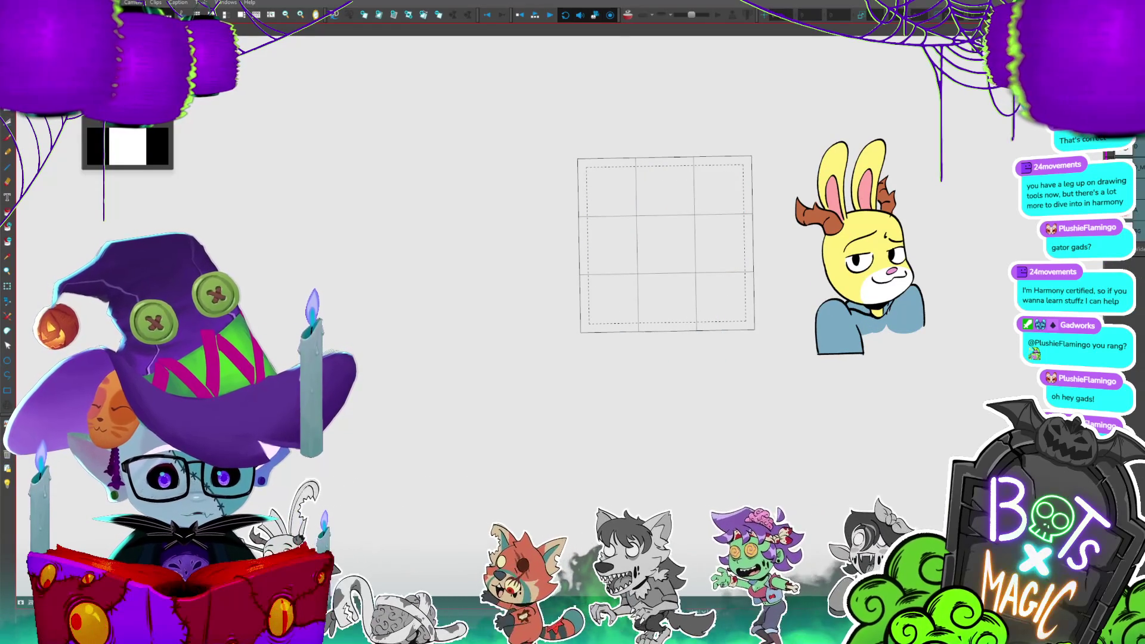
{"action": "key", "text": "comma"}
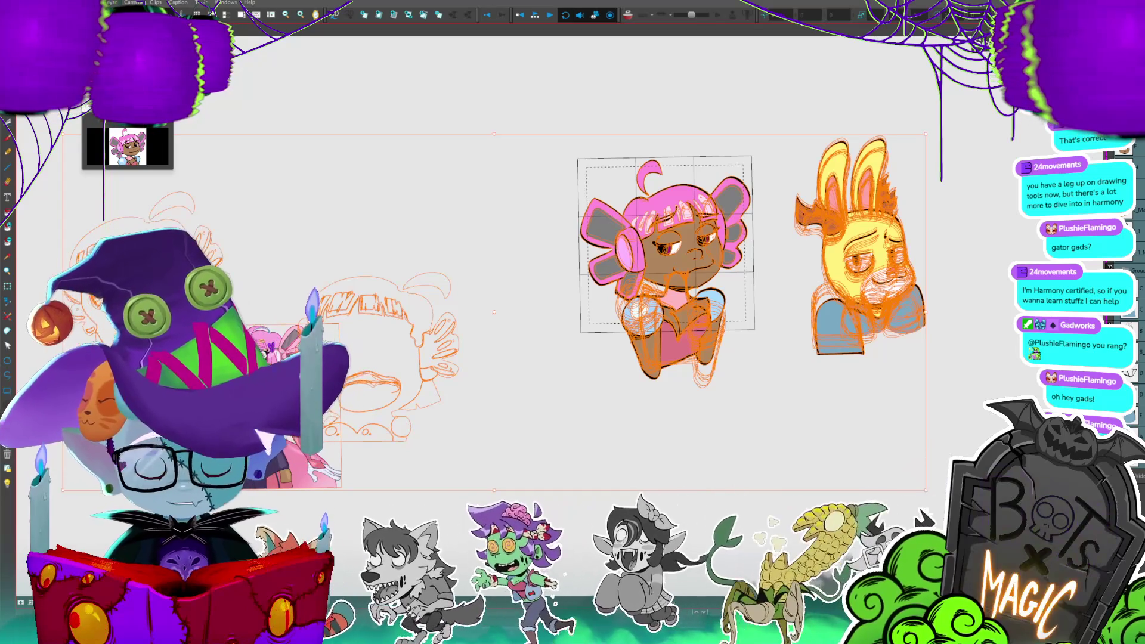
- Hide onion skin, lasso the girl's lower arm and hand, and reposition them
{"action": "key", "text": "alt+o"}
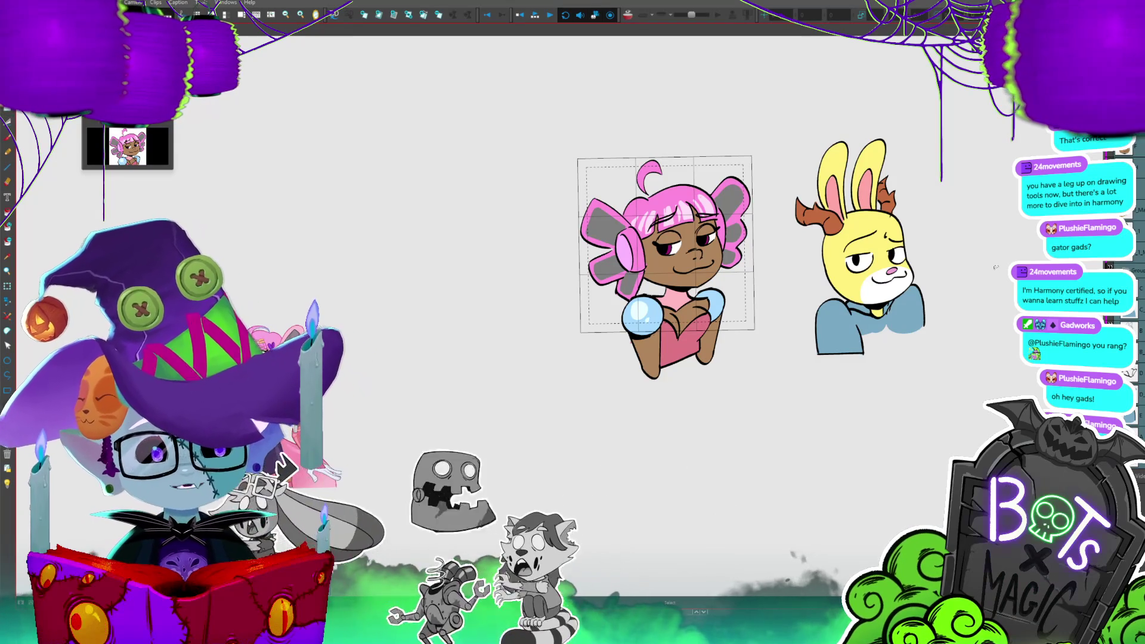
{"action": "left_click_drag", "start_coordinate": [995, 267], "coordinate": [952, 276]}
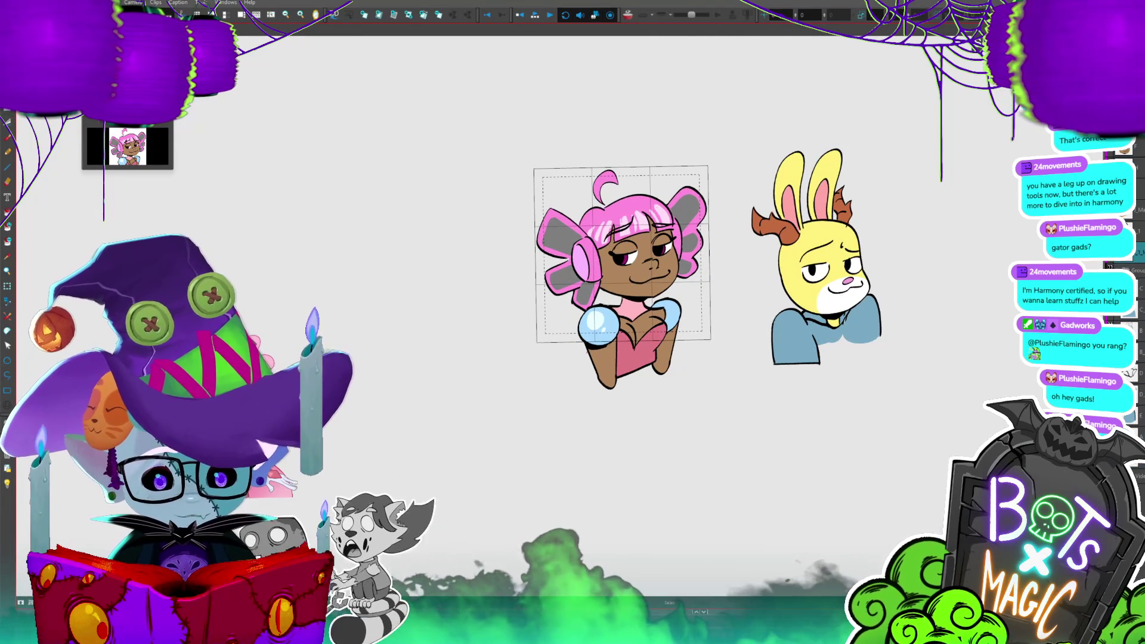
{"action": "mouse_move", "coordinate": [653, 301]}
{"action": "left_mouse_down"}
{"action": "mouse_move", "coordinate": [670, 343]}
{"action": "mouse_move", "coordinate": [680, 295]}
{"action": "mouse_move", "coordinate": [681, 307]}
{"action": "left_mouse_up"}
{"action": "key", "text": "Escape"}
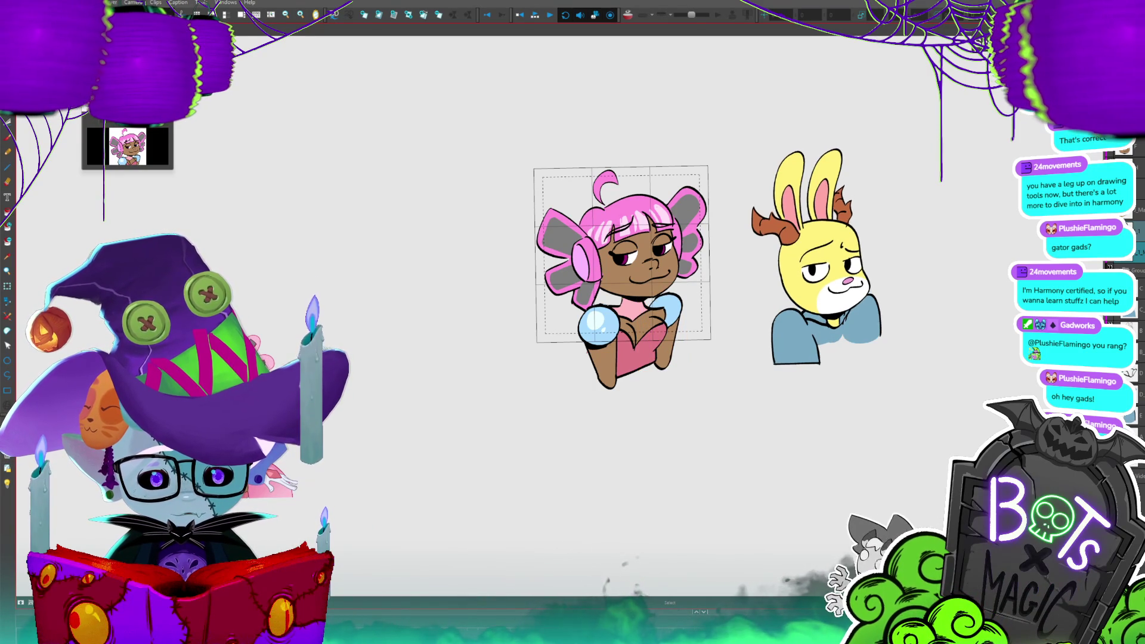
{"action": "mouse_move", "coordinate": [593, 307]}
{"action": "left_mouse_down"}
{"action": "mouse_move", "coordinate": [614, 388]}
{"action": "mouse_move", "coordinate": [576, 341]}
{"action": "left_mouse_up"}
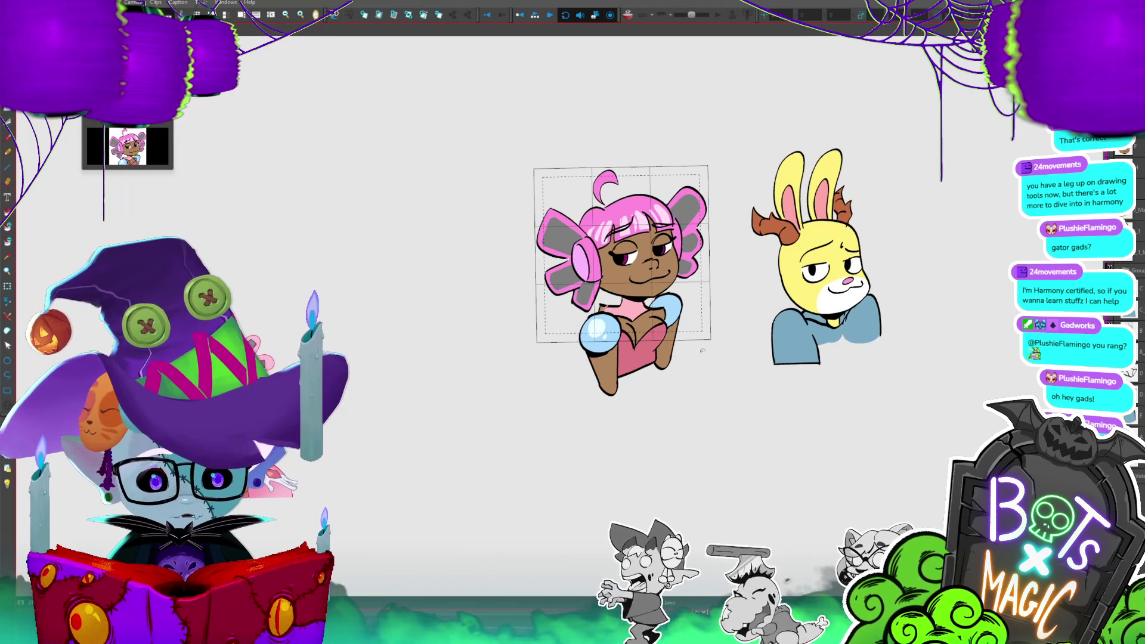
{"action": "mouse_move", "coordinate": [613, 376]}
{"action": "left_mouse_down"}
{"action": "mouse_move", "coordinate": [608, 361]}
{"action": "mouse_move", "coordinate": [618, 371]}
{"action": "left_mouse_up"}
{"action": "key", "text": "Return"}
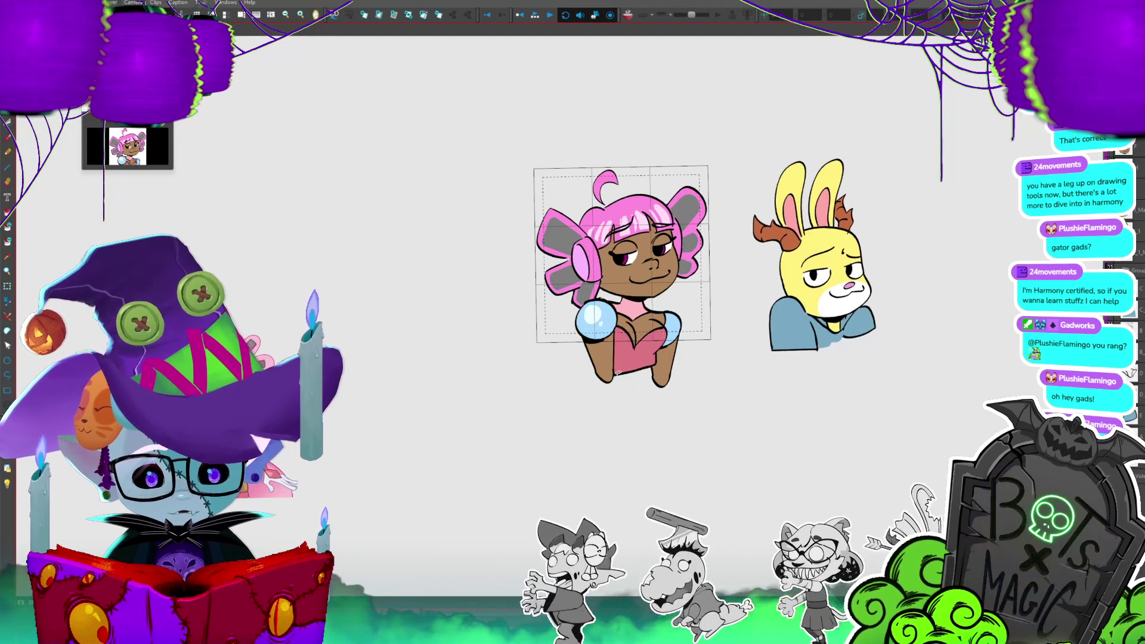
{"action": "key", "text": "."}
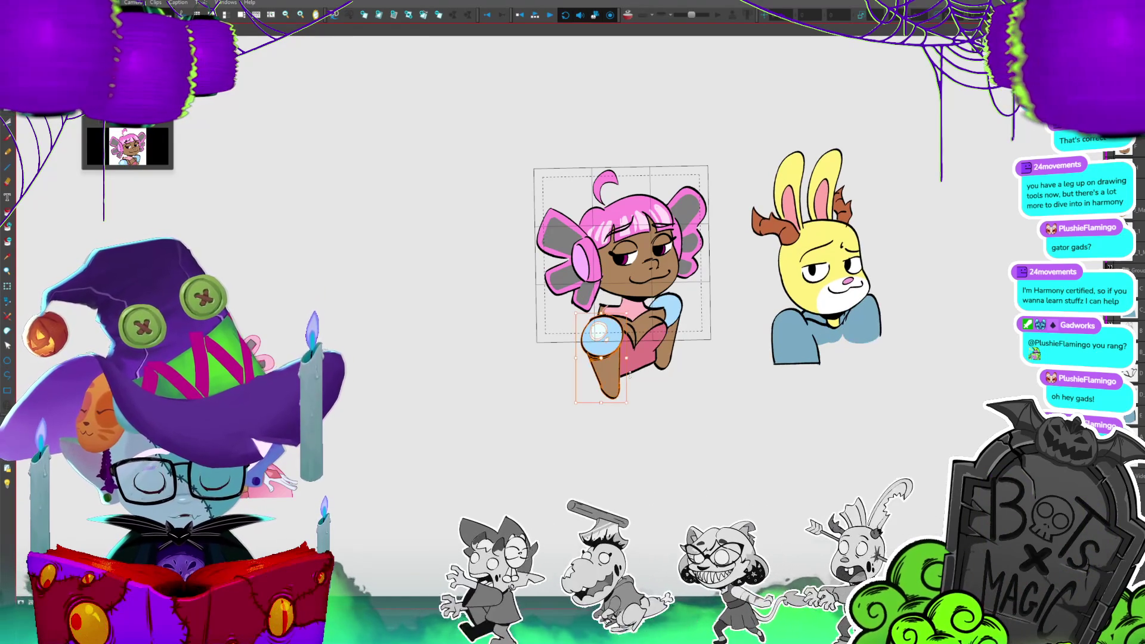
{"action": "key", "text": "Return"}
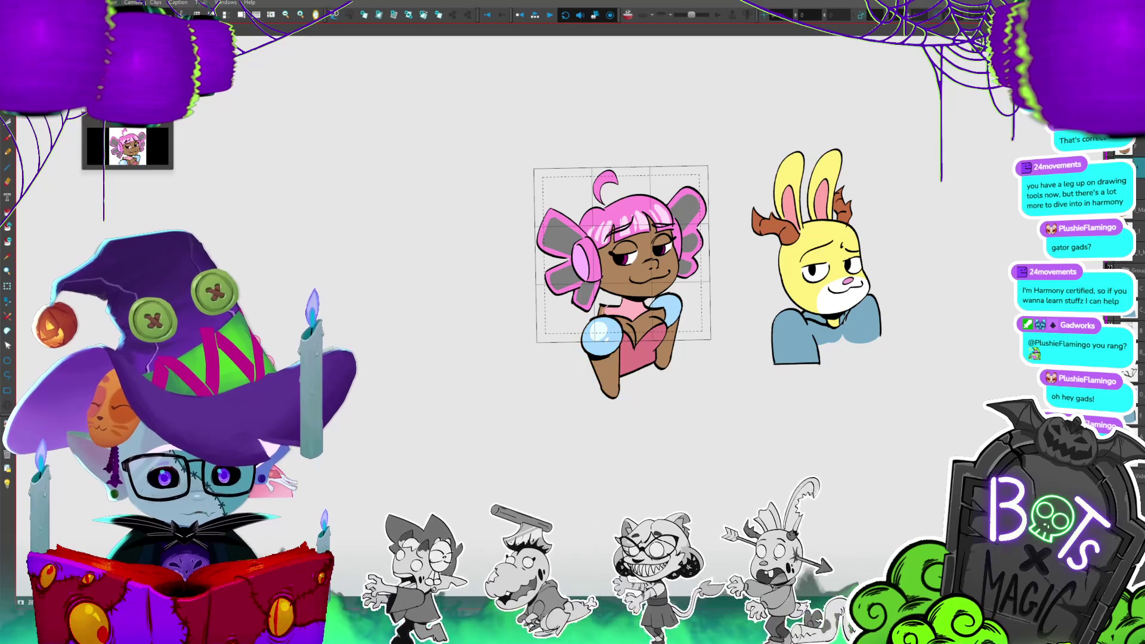
- Re-pose the arm lower across the chest and select the neck strokes
{"action": "key", "text": "ctrl+z"}
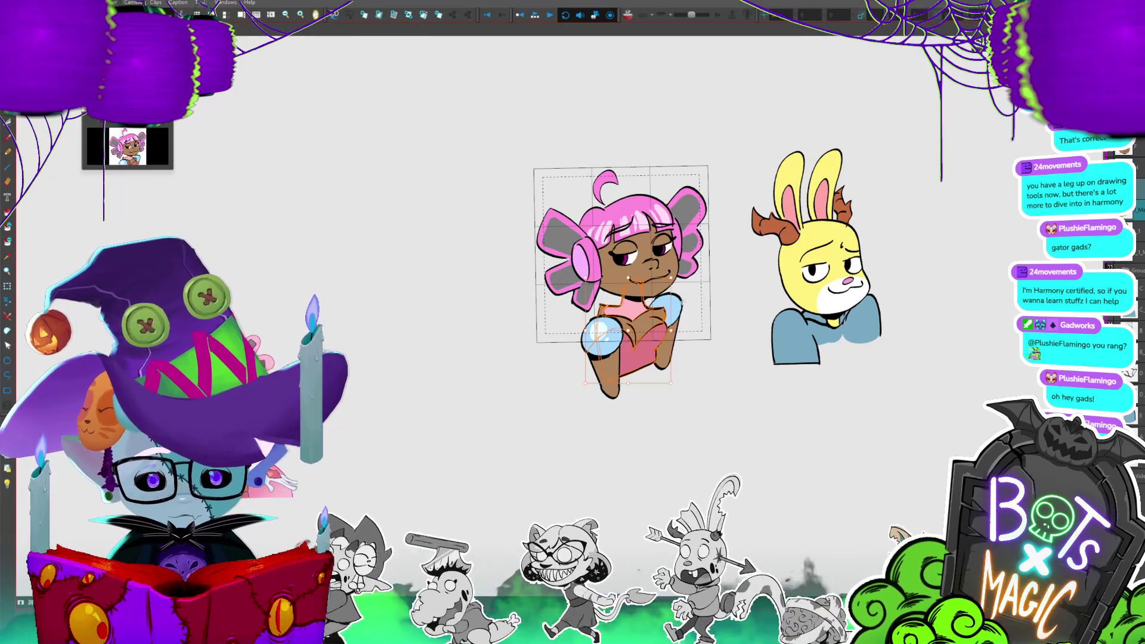
{"action": "left_click_drag", "start_coordinate": [668, 334], "coordinate": [677, 307]}
{"action": "key", "text": "Return"}
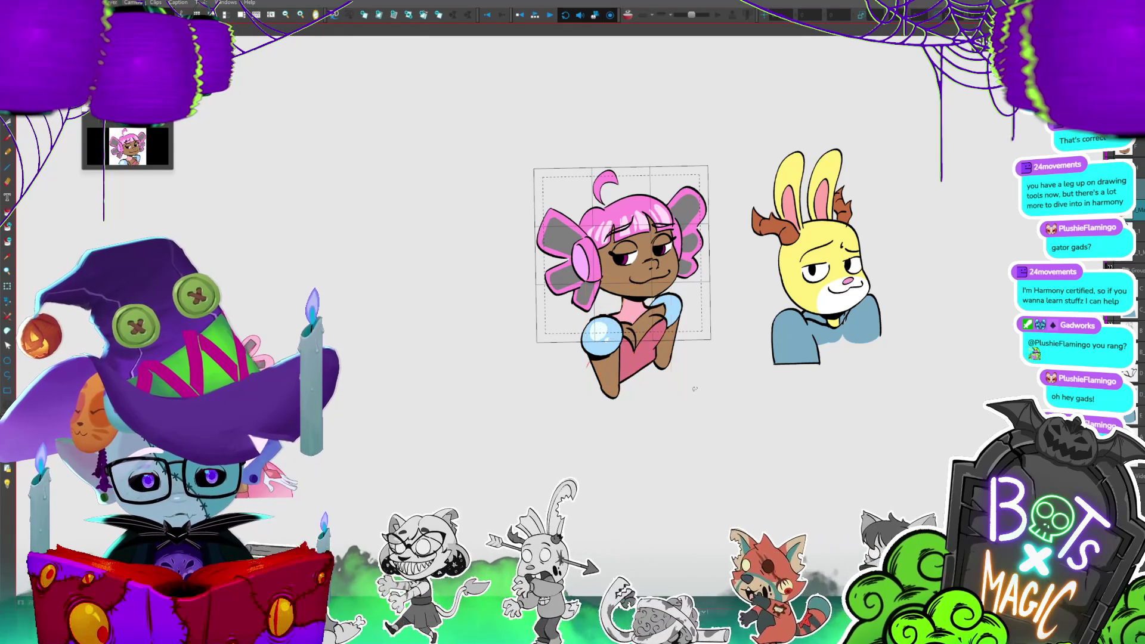
{"action": "left_click", "coordinate": [649, 339]}
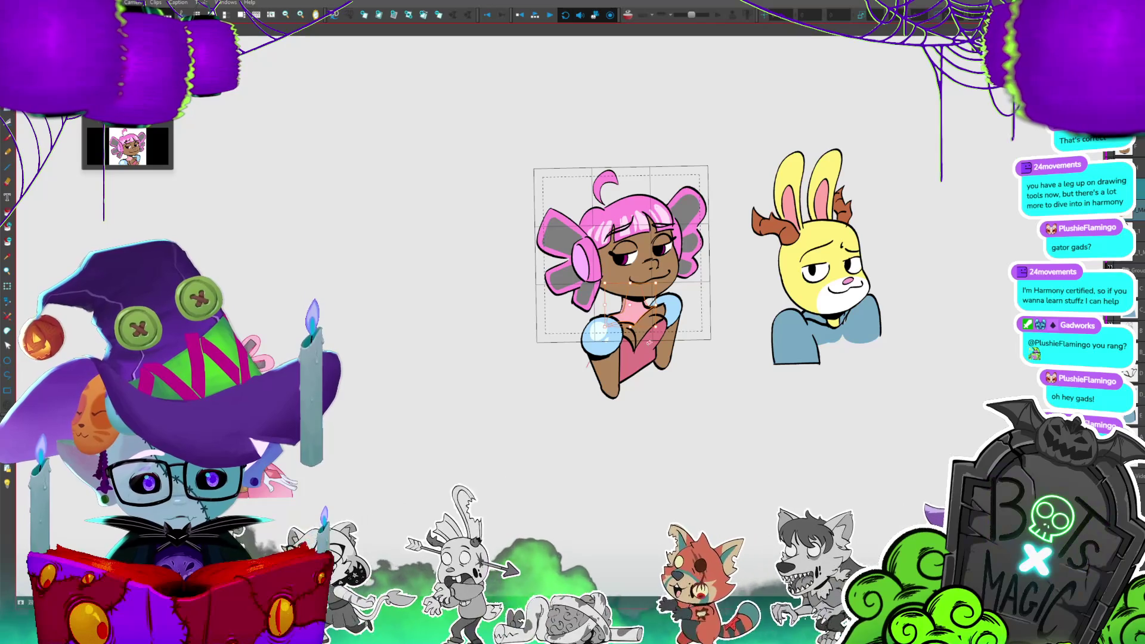
- Fill the girl's neck with lighter pink, then zoom out and select all drawings
{"action": "key", "text": "2"}
{"action": "key", "text": "2"}
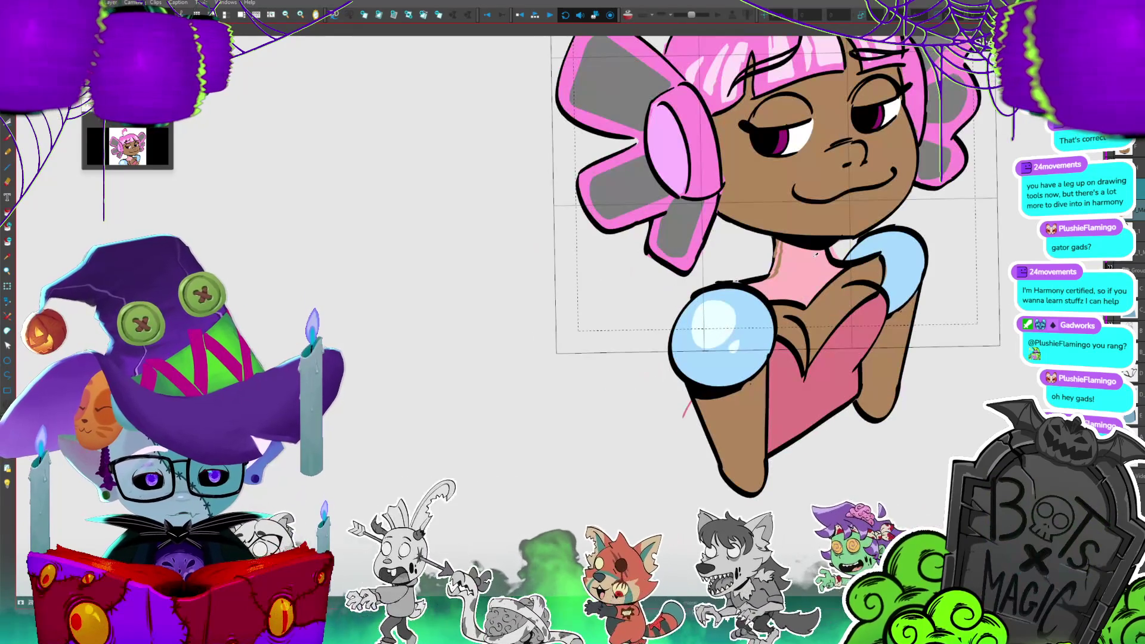
{"action": "key", "text": "Escape"}
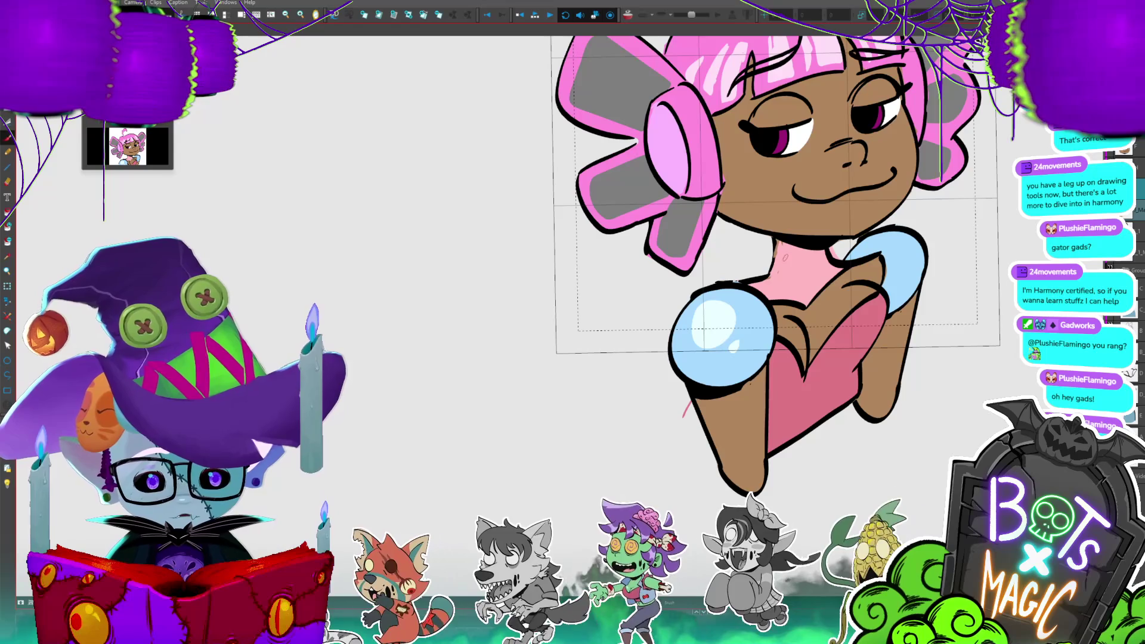
{"action": "left_click_drag", "start_coordinate": [882, 443], "coordinate": [726, 436]}
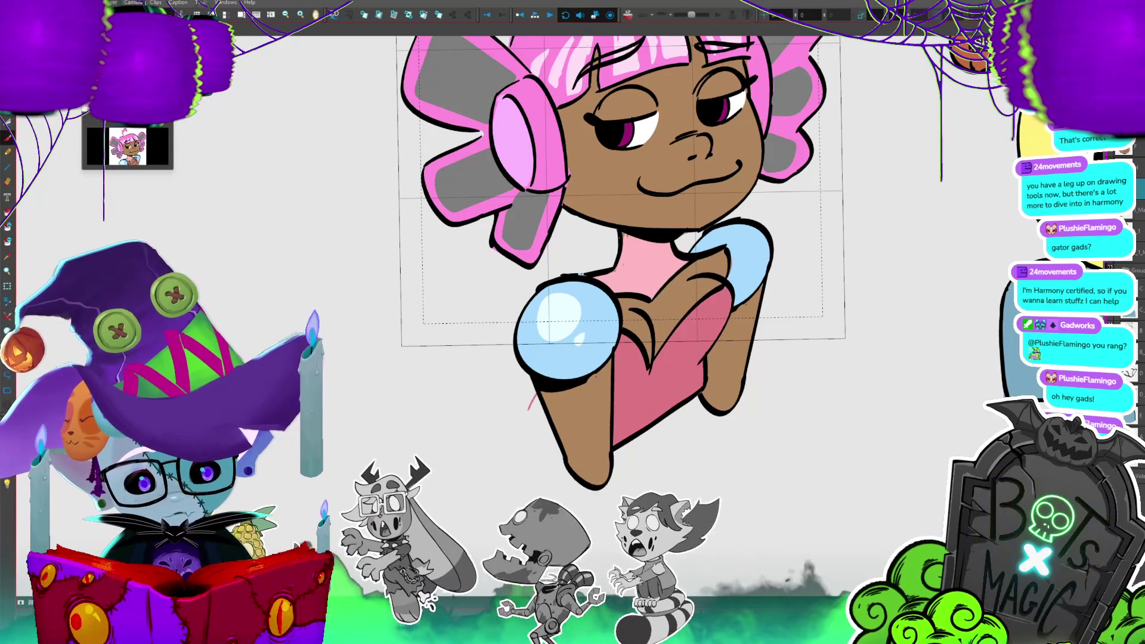
{"action": "key", "text": "2"}
{"action": "key", "text": "2"}
{"action": "key", "text": "2"}
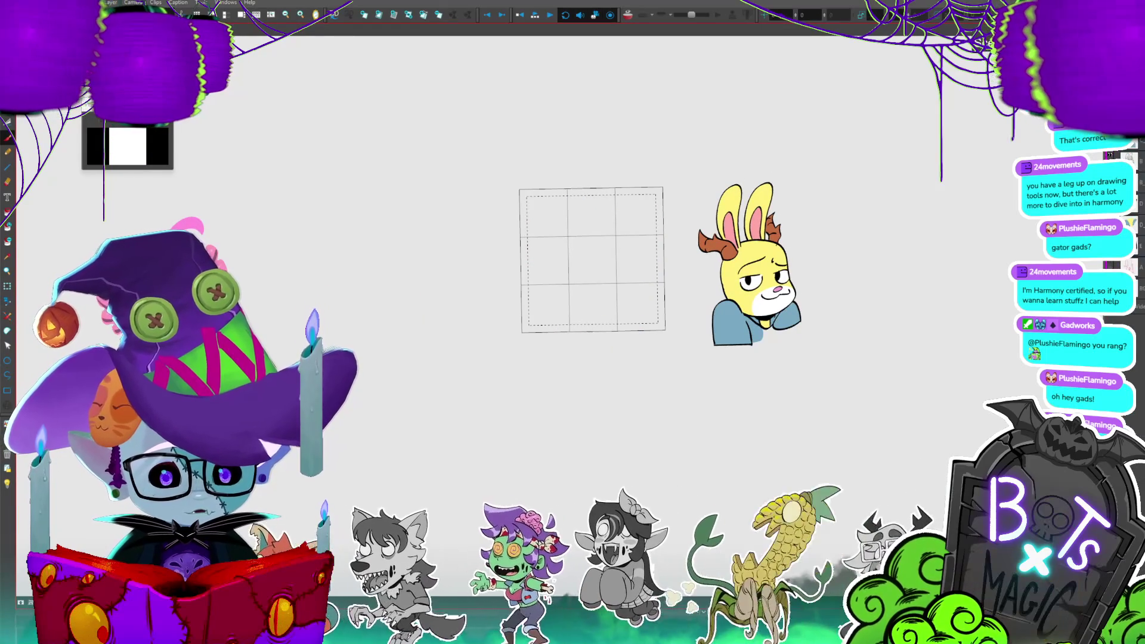
{"action": "key", "text": "ctrl+a"}
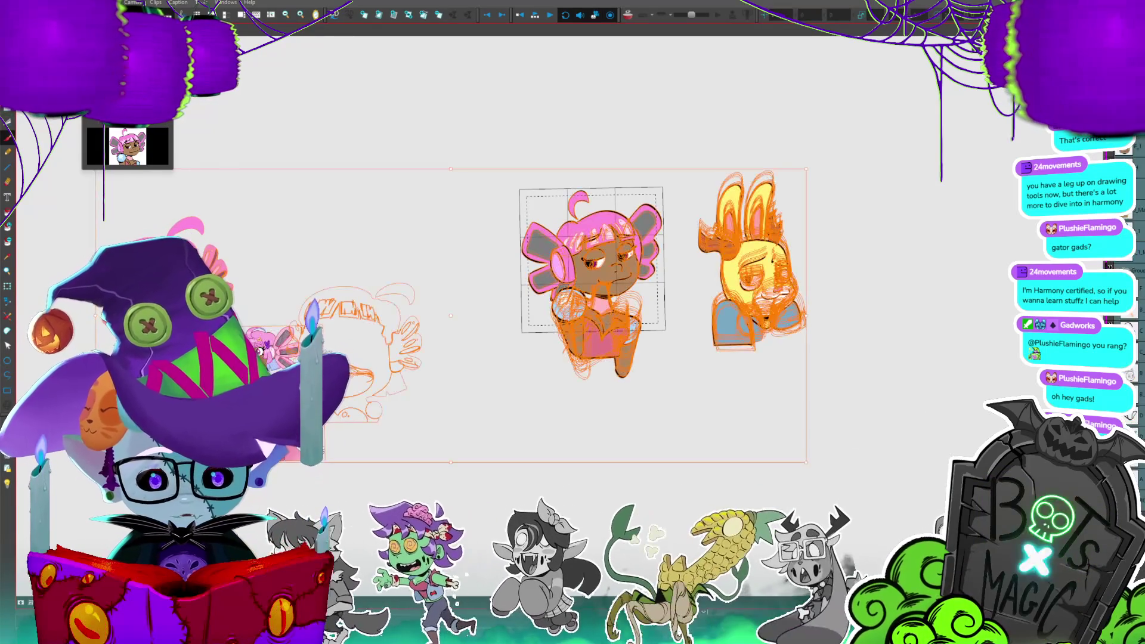